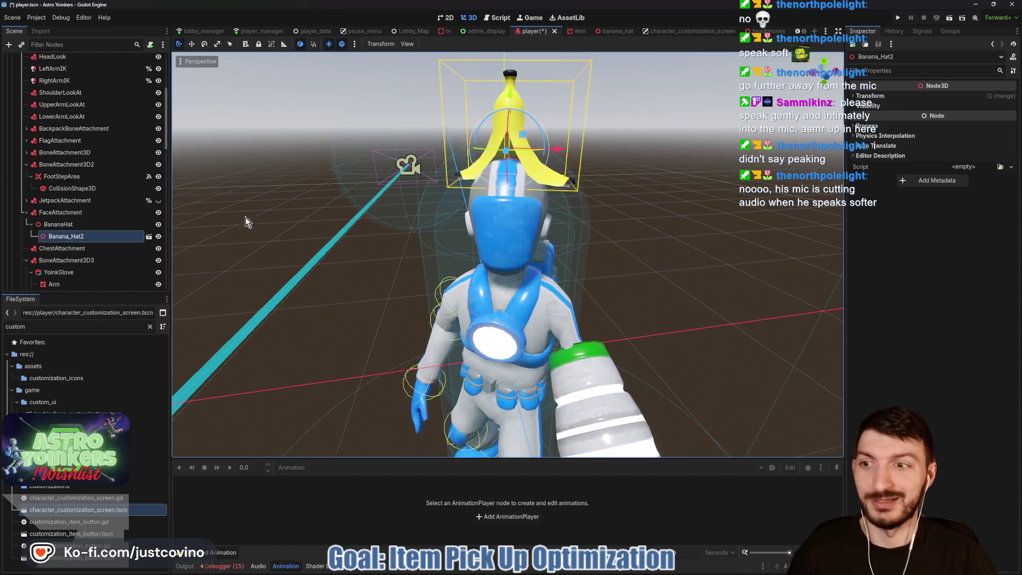
# Step: Save the BananaHat branch as accessories/banana_hat.tscn with Reset Position off, overwriting the old file
pyautogui.rightClick(71, 226)
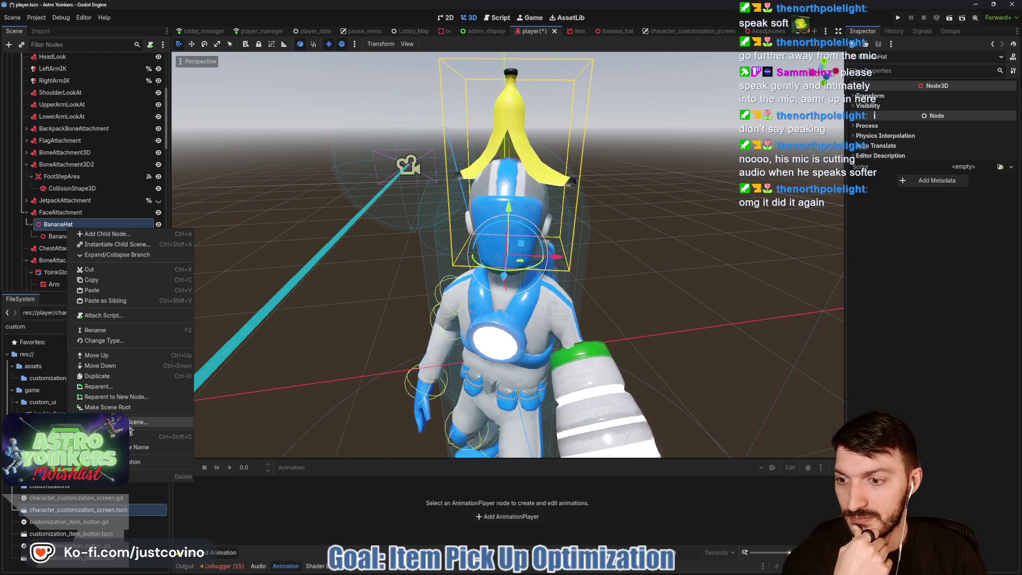
pyautogui.click(126, 425)
pyautogui.doubleClick(378, 206)
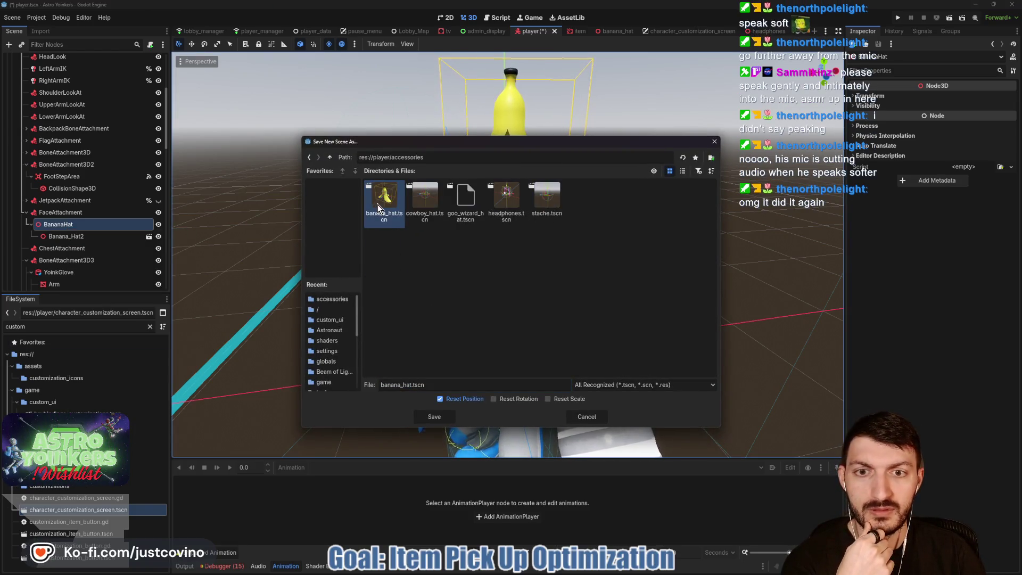
pyautogui.click(440, 399)
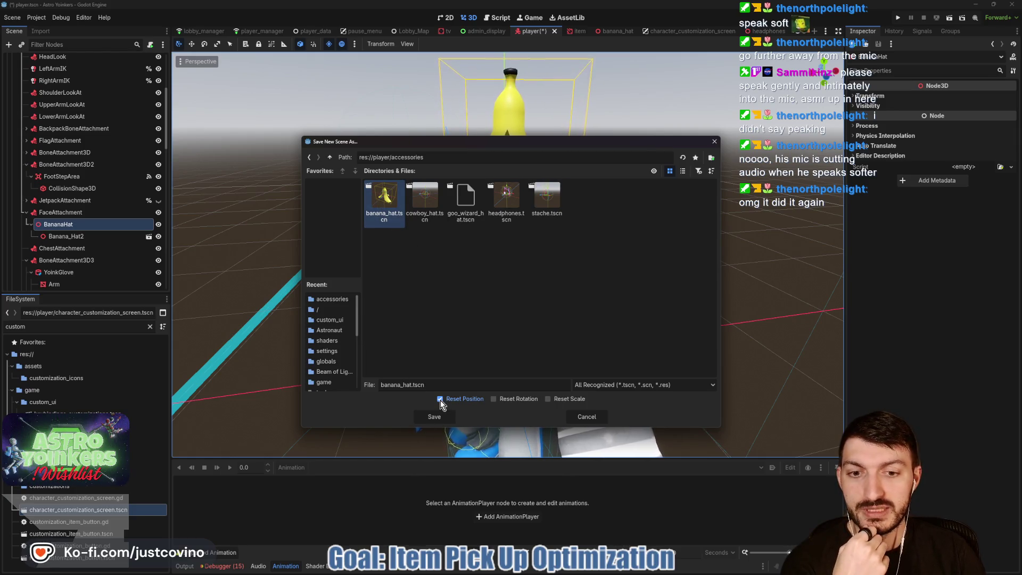
pyautogui.click(435, 417)
pyautogui.click(481, 302)
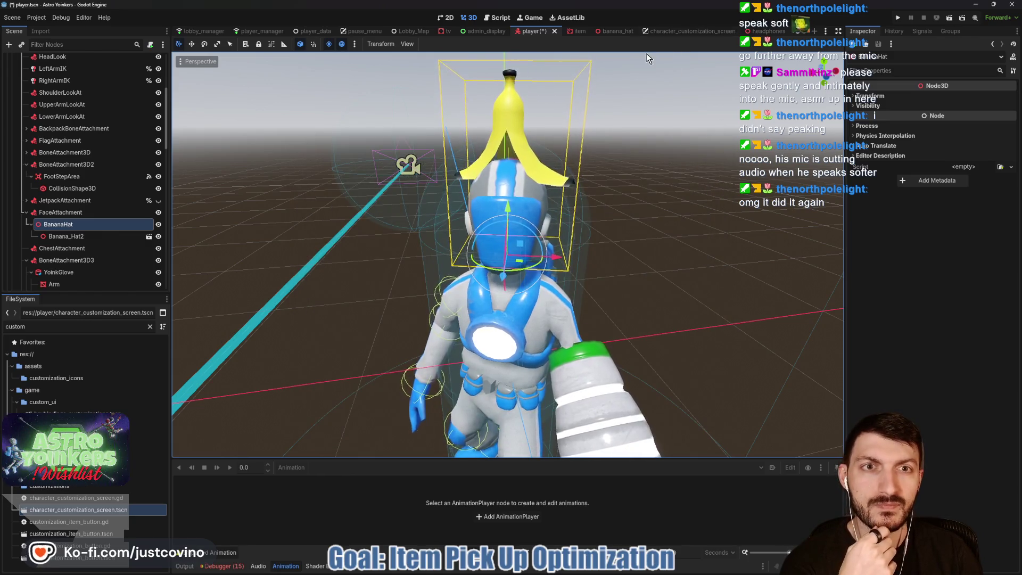
# Step: After a brief look at banana_hat, save the BananaHat branch over accessories/banana_hat.tscn again
pyautogui.click(621, 30)
pyautogui.click(631, 31)
pyautogui.click(558, 32)
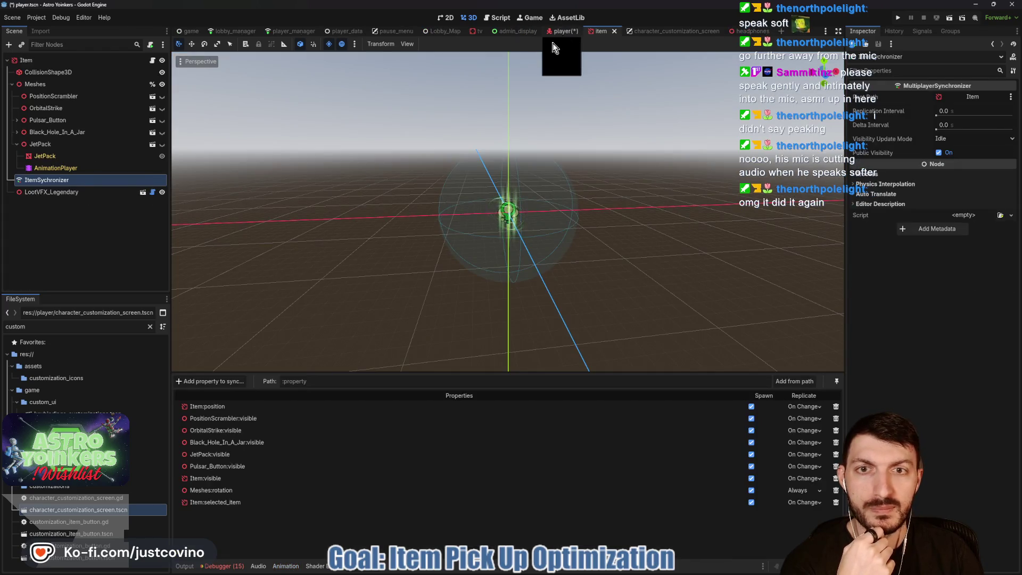
pyautogui.rightClick(58, 229)
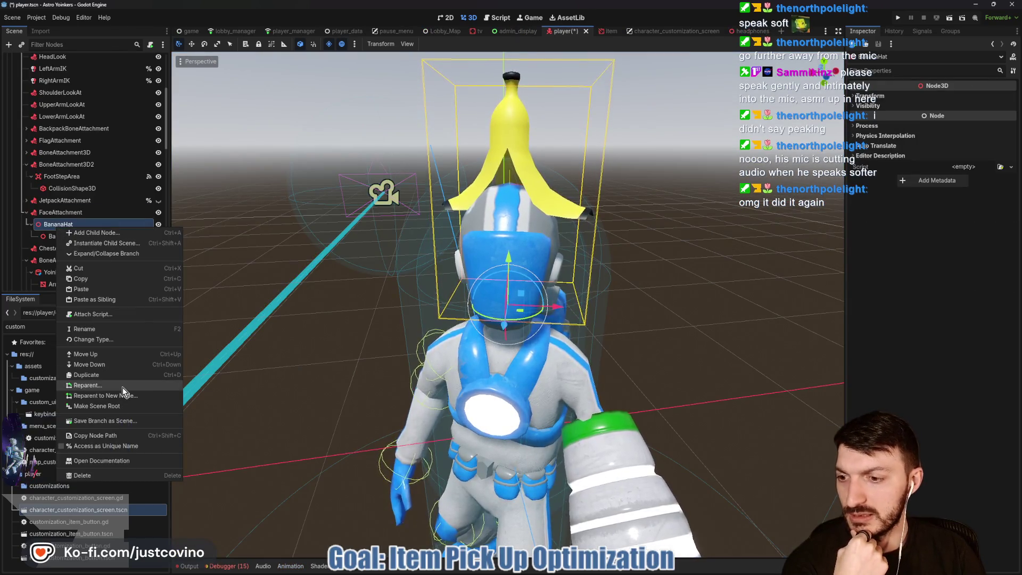
pyautogui.click(106, 420)
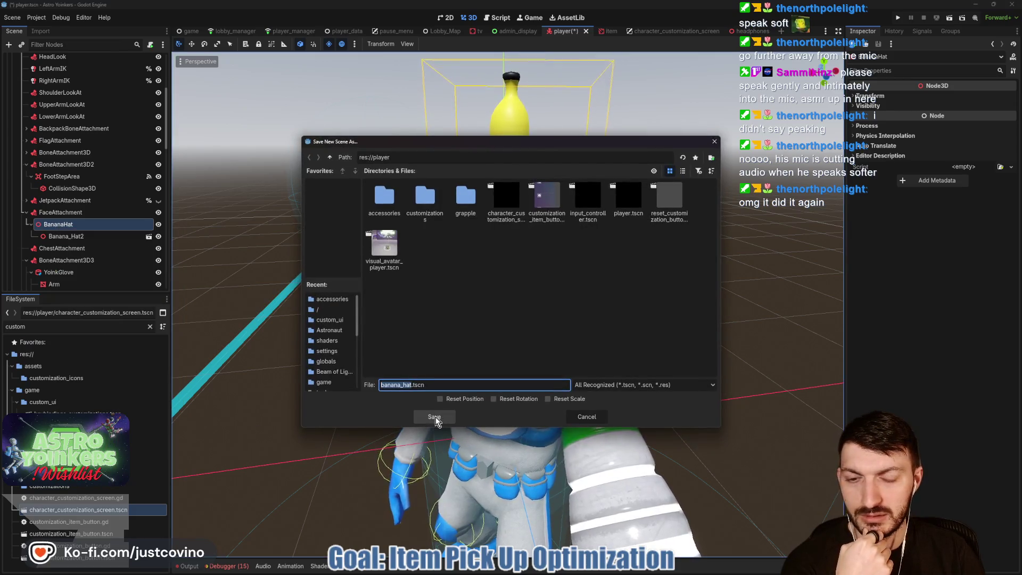
pyautogui.doubleClick(386, 213)
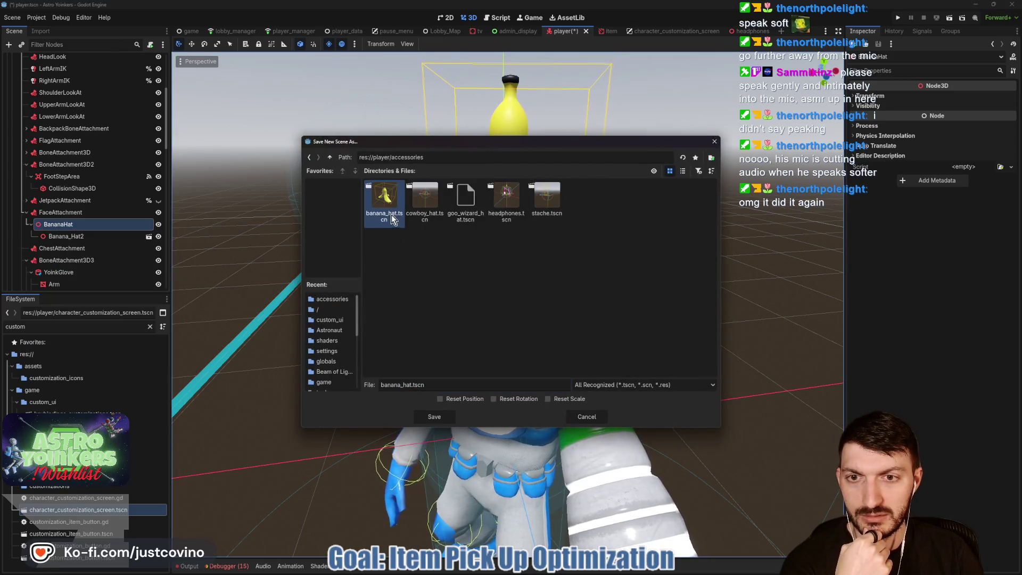
pyautogui.click(423, 418)
pyautogui.click(467, 297)
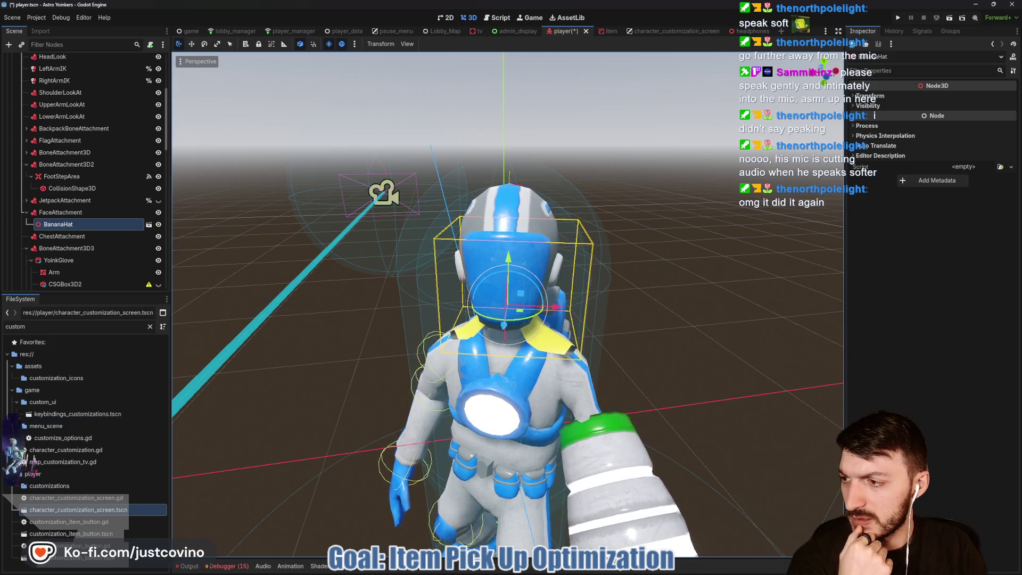
# Step: Switch to the Twitch chat pop-out window with Alt+Tab
pyautogui.hotkey('alt', 'Tab')
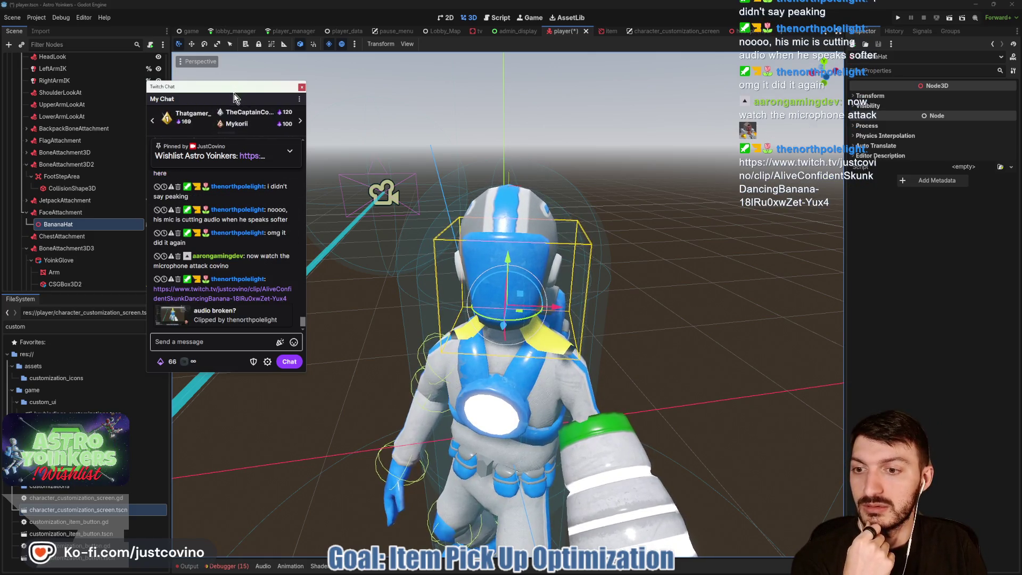
# Step: Open the 'audio broken?' clip from chat and replay it from the beginning
pyautogui.click(223, 301)
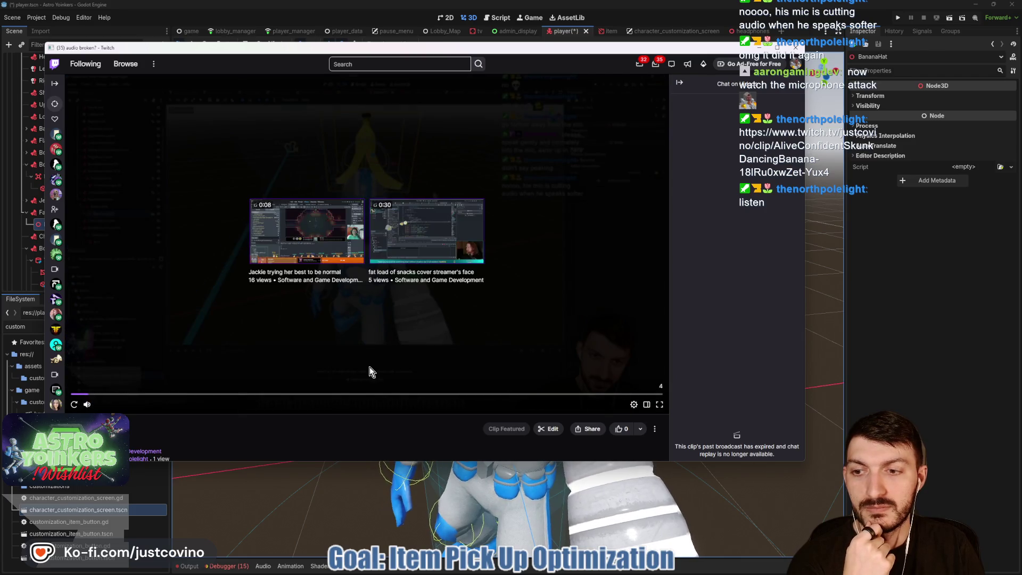
pyautogui.click(74, 404)
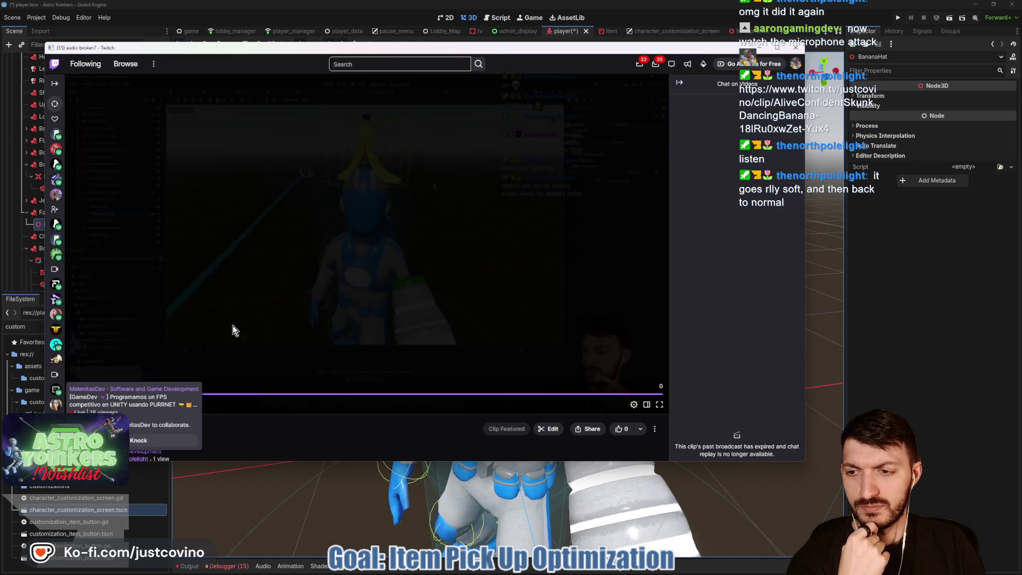
pyautogui.moveTo(215, 394); pyautogui.dragTo(121, 393)
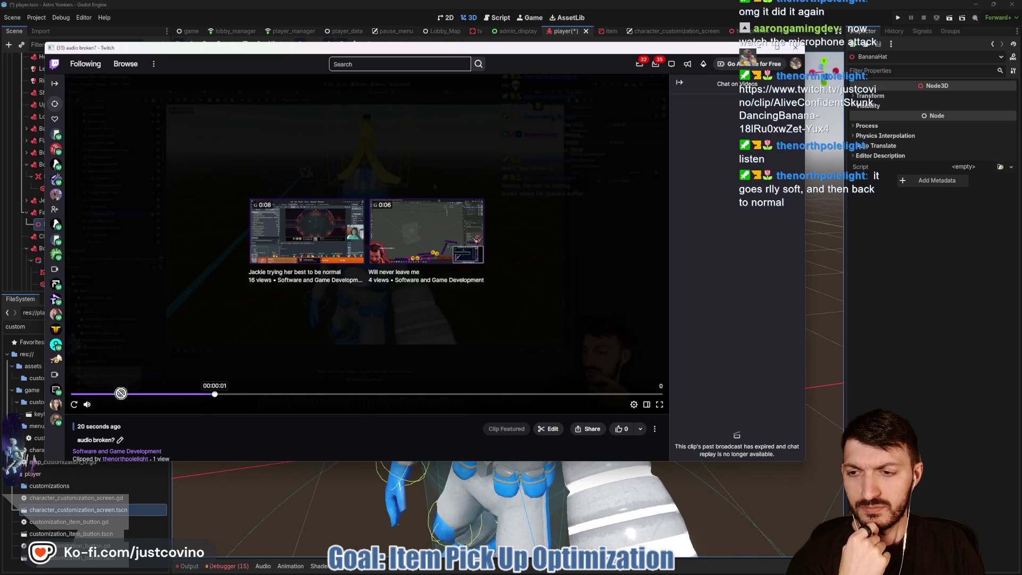
pyautogui.click(74, 404)
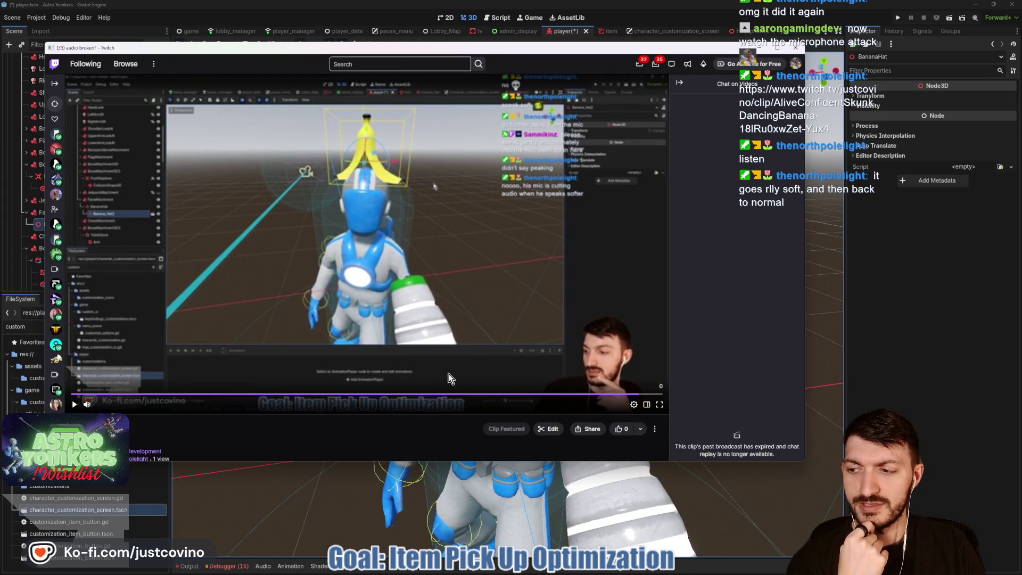
# Step: Delete the clip from its options menu, dismiss the confirmation, and close the clip window
pyautogui.click(655, 429)
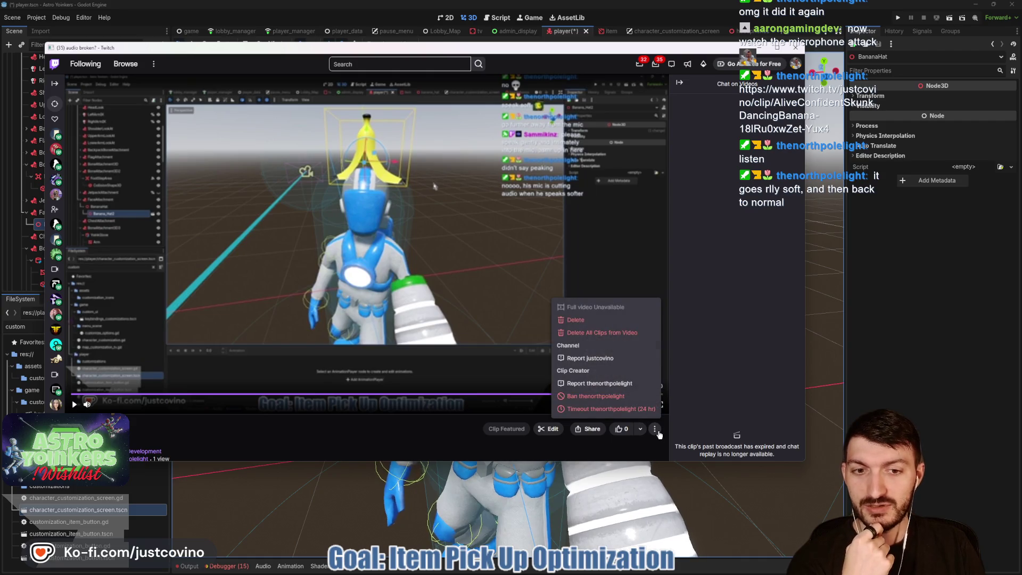
pyautogui.click(603, 321)
pyautogui.click(442, 296)
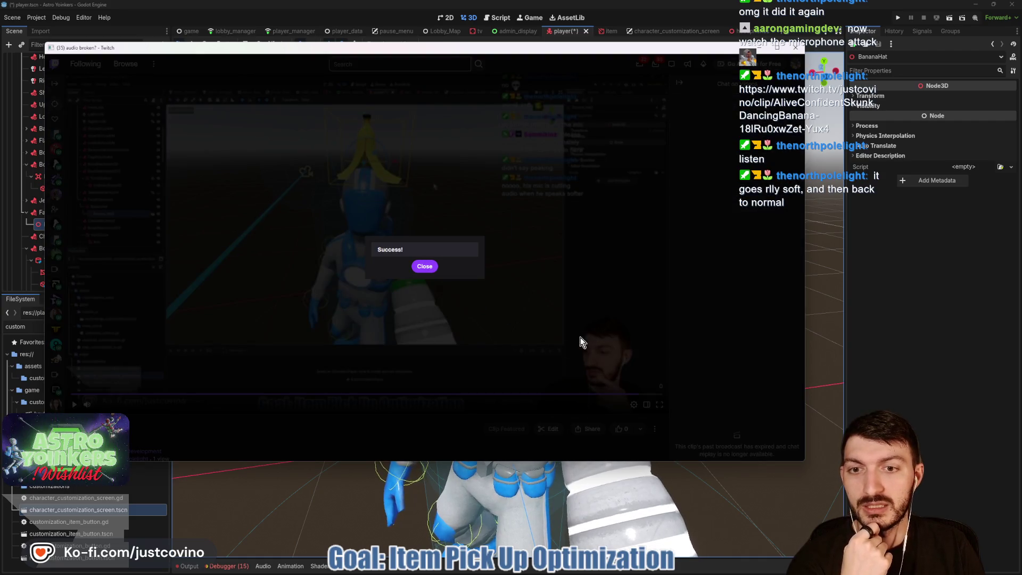
pyautogui.click(424, 267)
pyautogui.hotkey('ctrl', 'w')
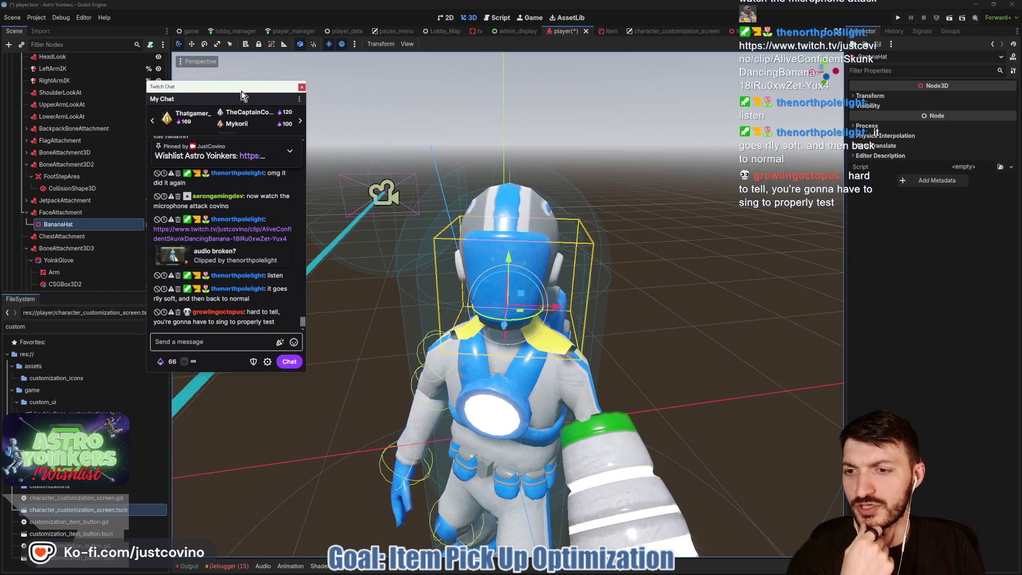
# Step: Make the banana in banana_hat.tscn more upright, save it, and compare it on the player
pyautogui.moveTo(234, 92); pyautogui.dragTo(146, 90)
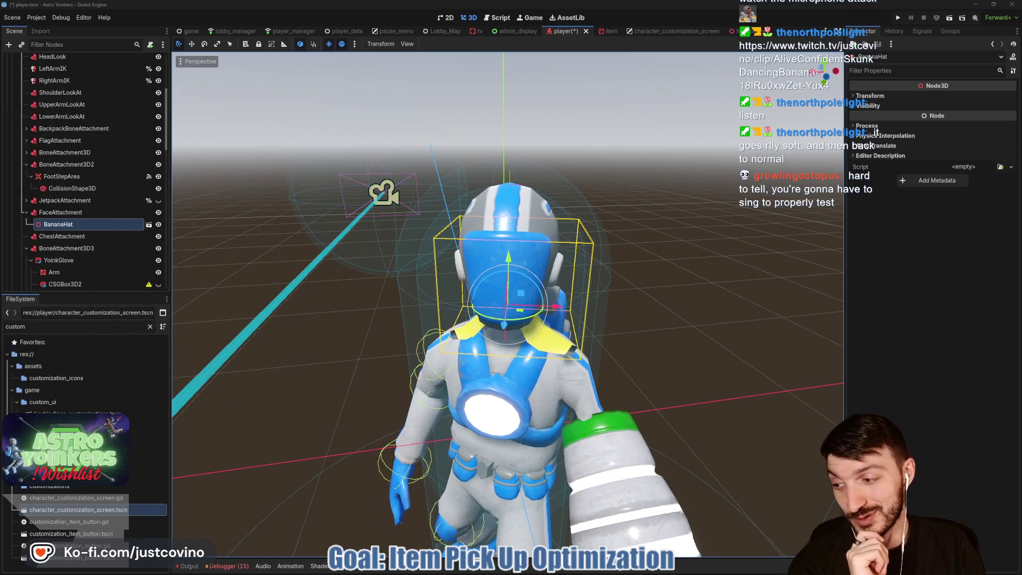
pyautogui.click(149, 224)
pyautogui.moveTo(548, 173)
pyautogui.mouseDown()
pyautogui.moveTo(498, 236)
pyautogui.moveTo(173, 147)
pyautogui.mouseUp()
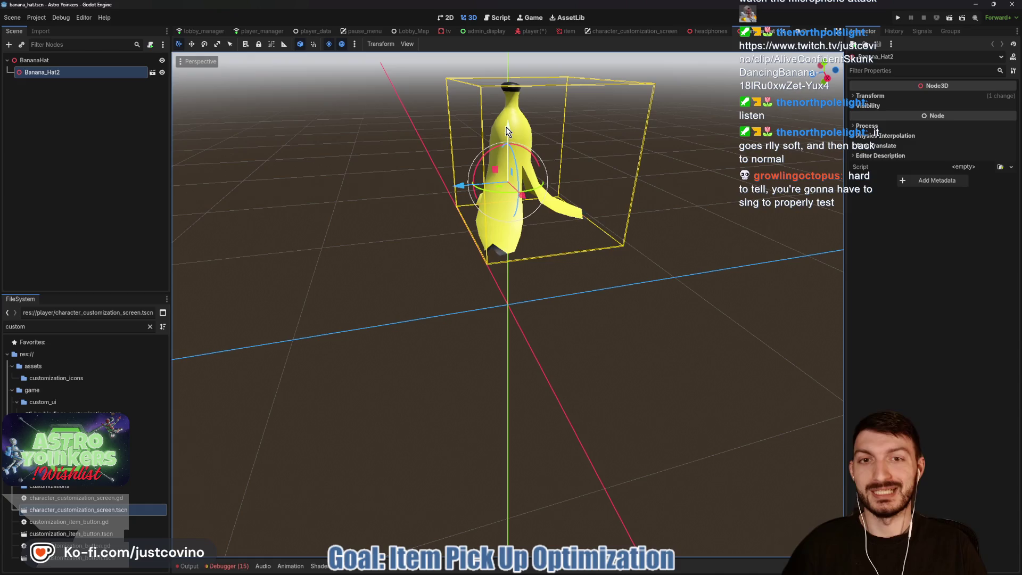
pyautogui.hotkey('ctrl', 's')
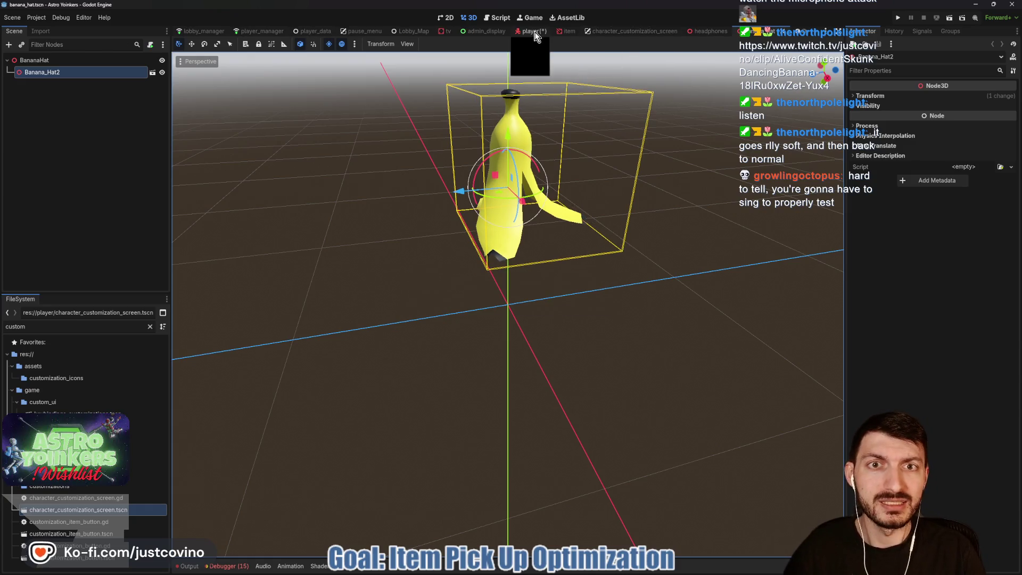
pyautogui.click(535, 32)
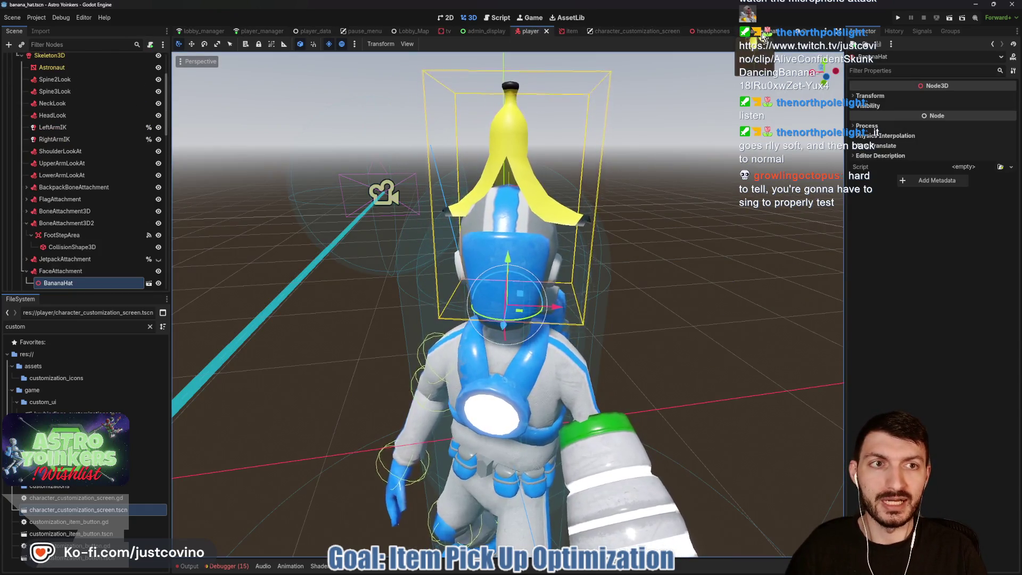
pyautogui.click(763, 32)
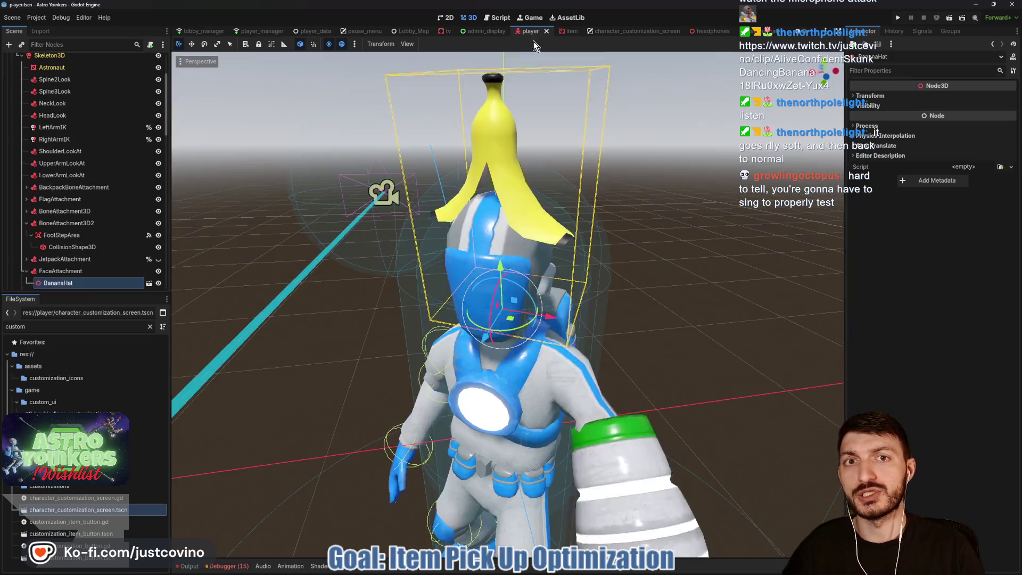
pyautogui.click(531, 32)
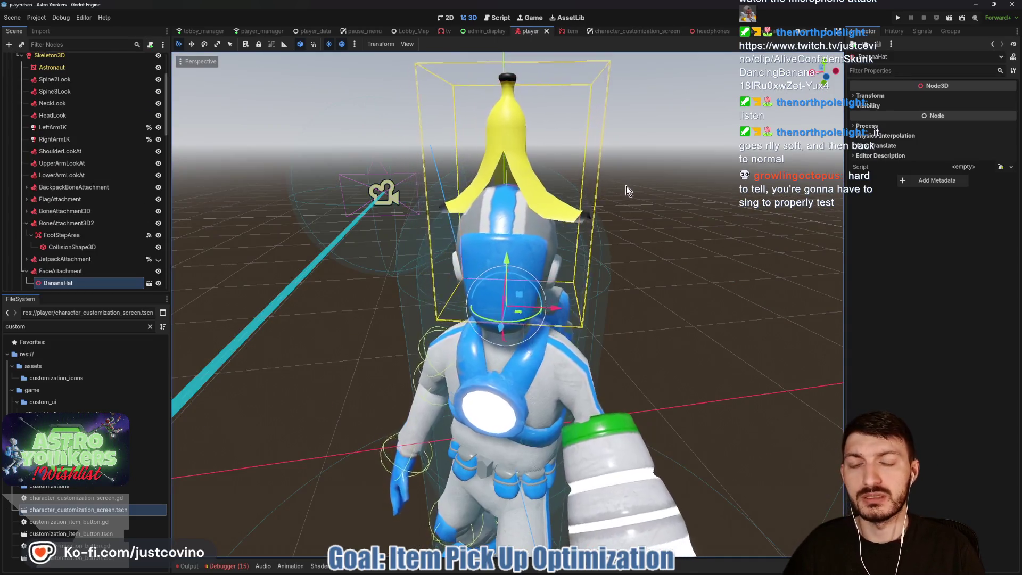
# Step: Delete the BananaHat node from player.tscn and save the player scene
pyautogui.hotkey('ctrl', 's')
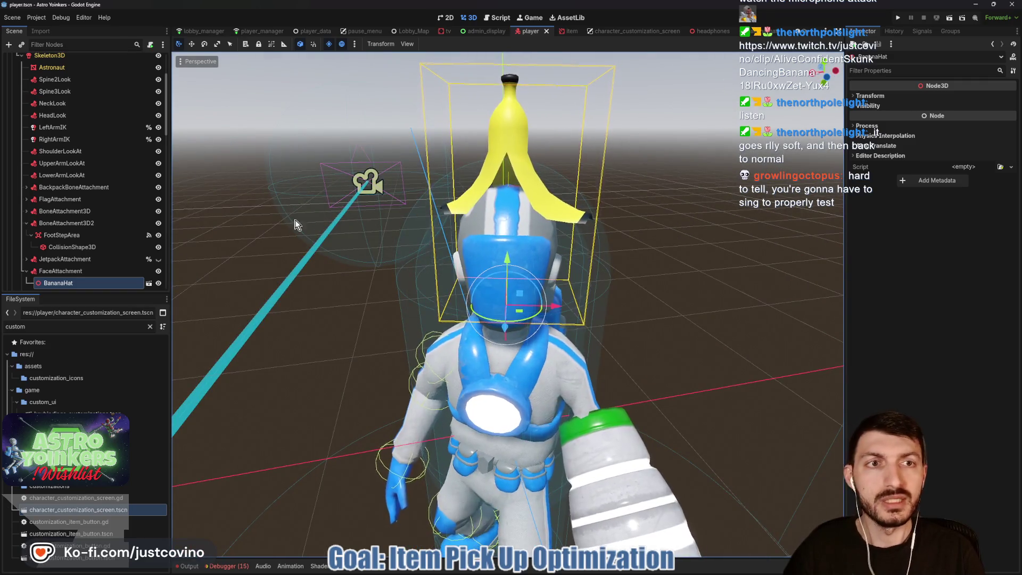
pyautogui.click(67, 284)
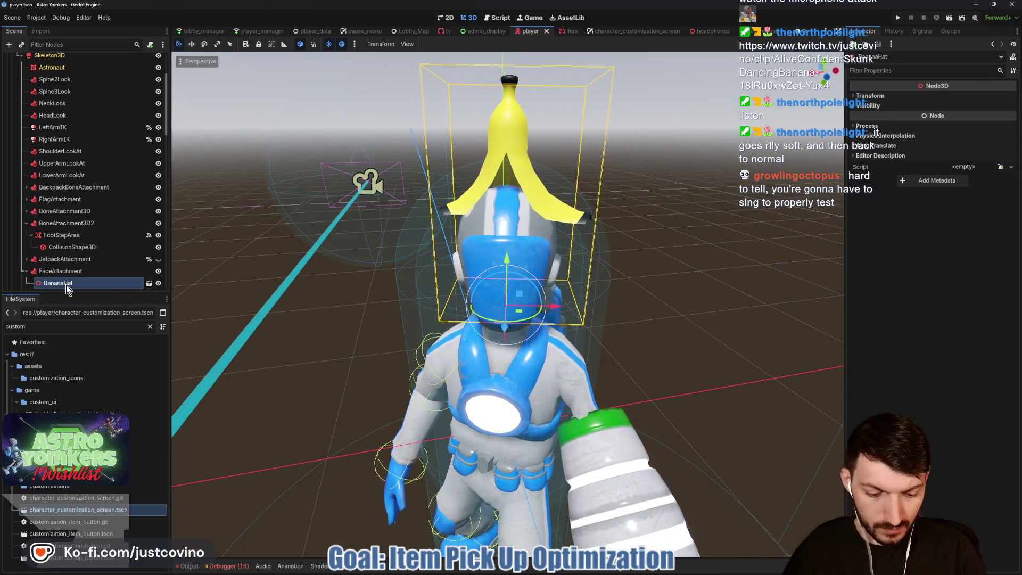
pyautogui.press('Delete')
pyautogui.click(482, 293)
pyautogui.hotkey('ctrl', 's')
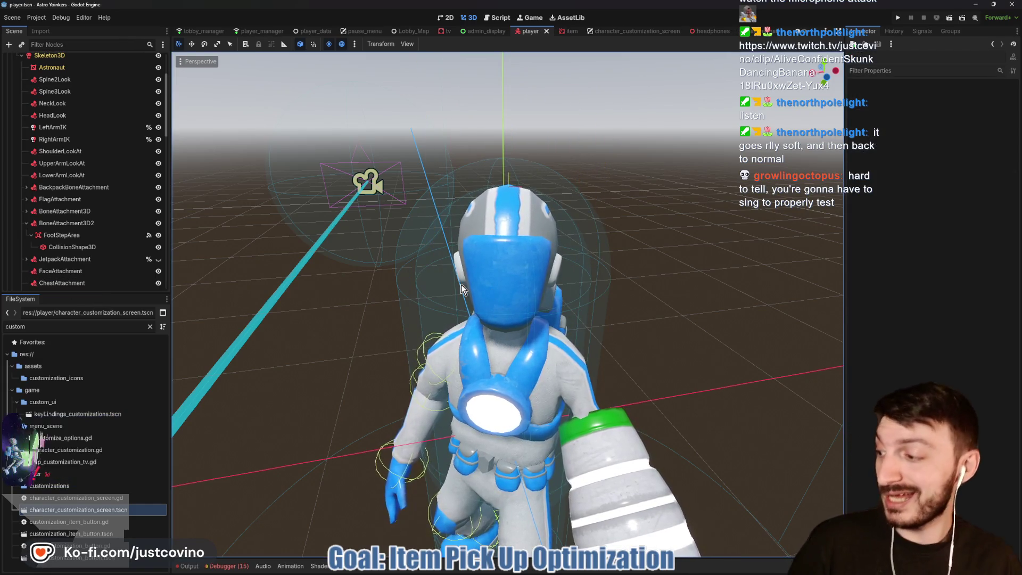
pyautogui.hotkey('ctrl', 's')
# Step: Close the headphones scene tab to bring up character_customization_screen.tscn
pyautogui.click(763, 36)
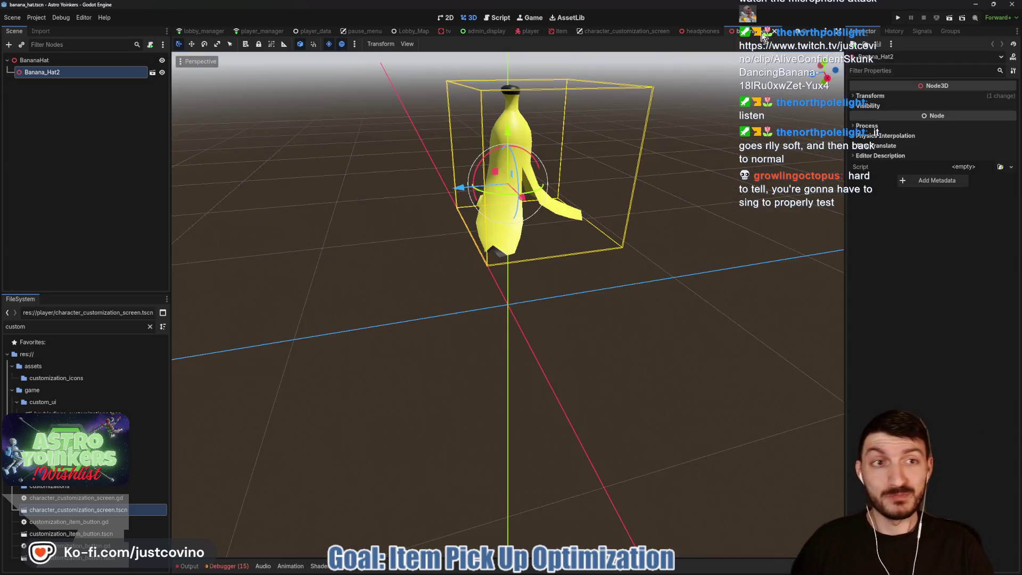
pyautogui.scroll(1, 774, 35)
pyautogui.click(758, 36)
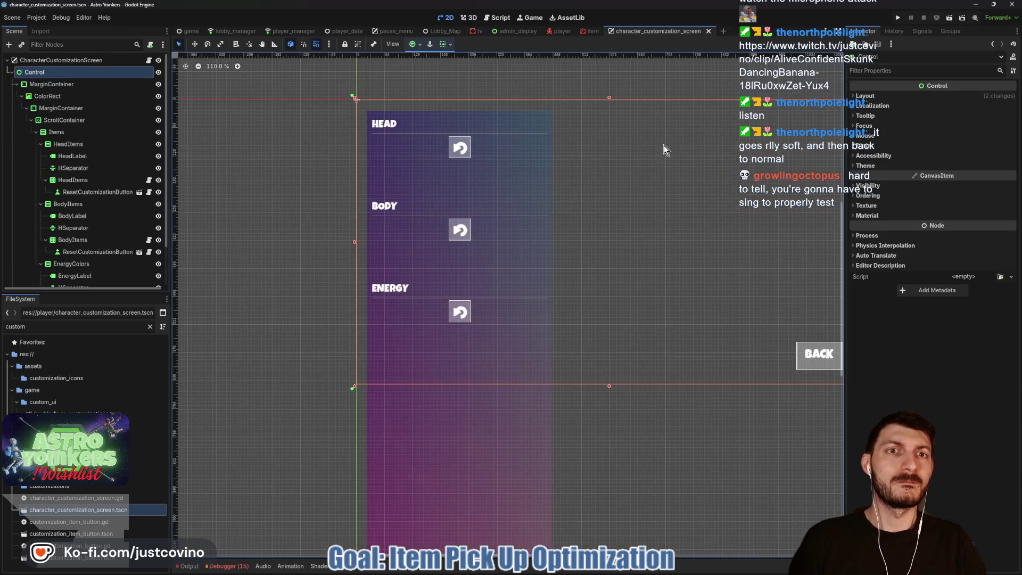
# Step: Run the project with F5 to start an Astro Yoinkers debug playtest
pyautogui.press('F5')
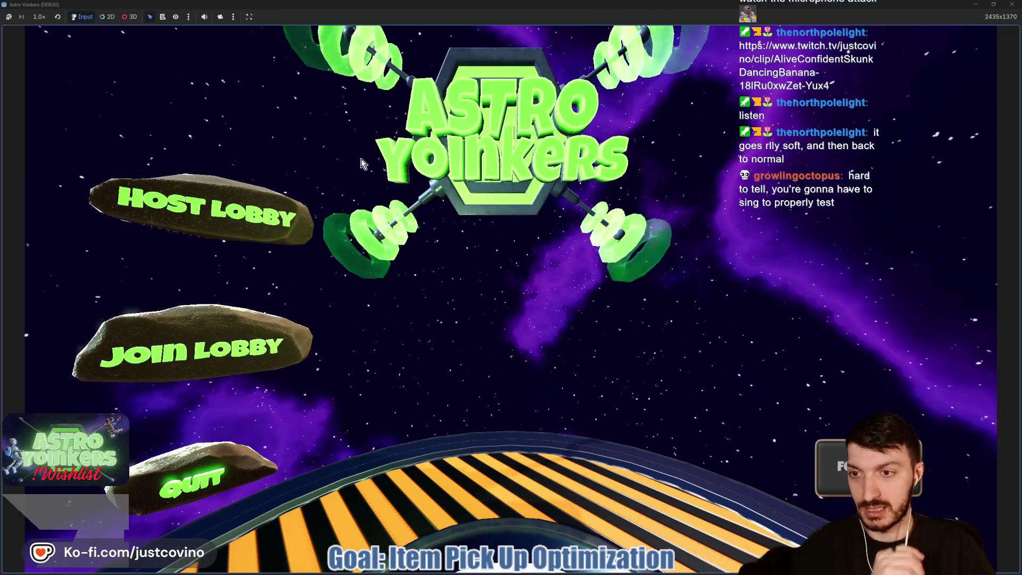
# Step: Host a private lobby and run the astronaut to the customization spot
pyautogui.click(247, 232)
pyautogui.click(518, 210)
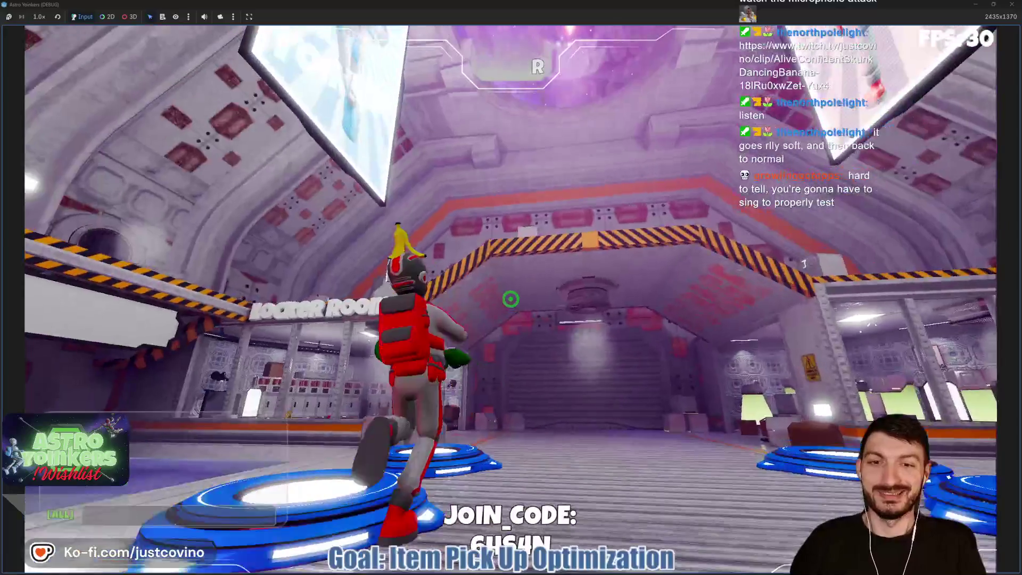
pyautogui.click(510, 299)
pyautogui.press('w')
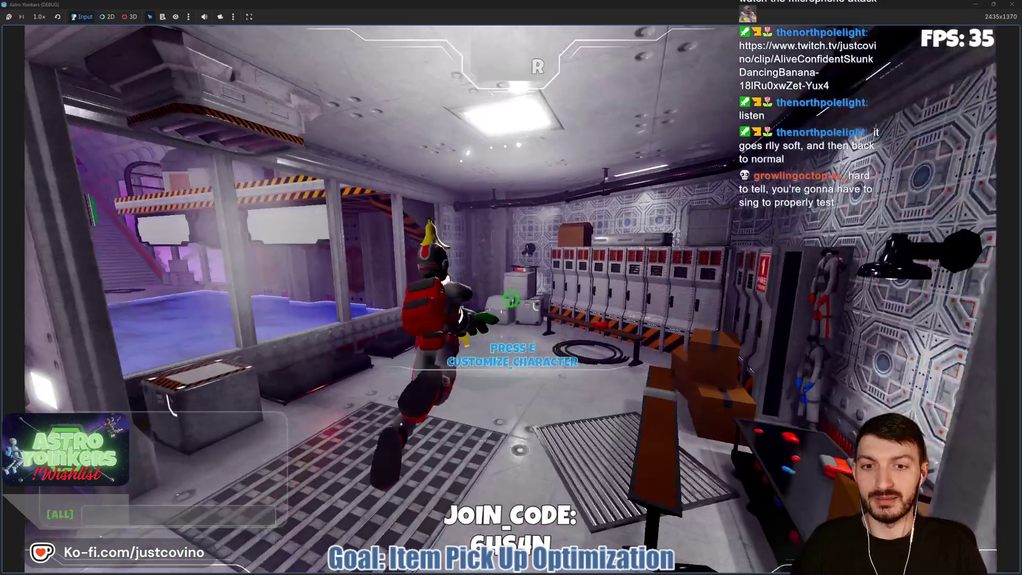
# Step: Cycle hats in the customization panel to the cowboy hat, then stop the game with F8
pyautogui.press('e')
pyautogui.click(291, 167)
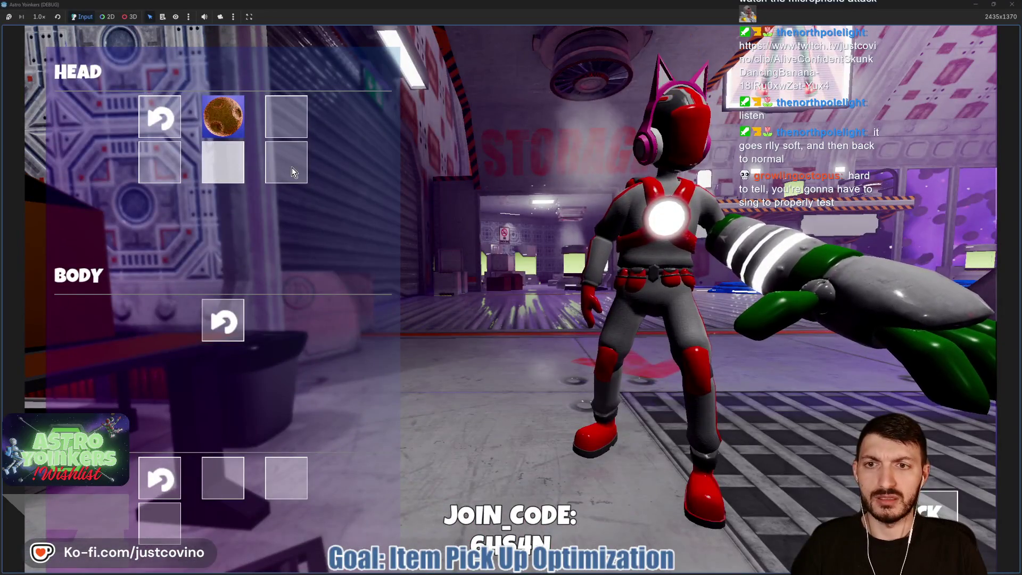
pyautogui.press('e')
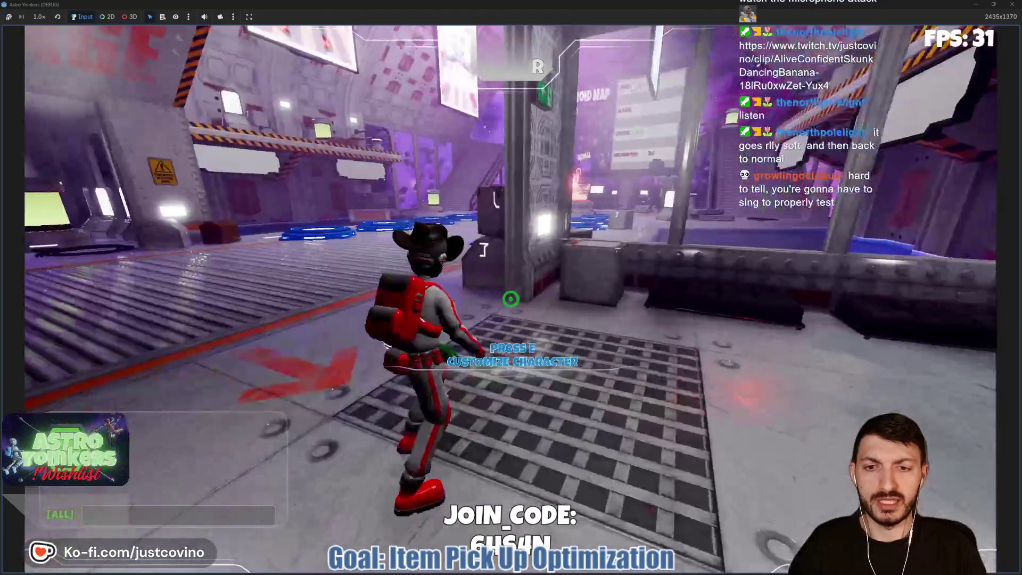
pyautogui.press('F8')
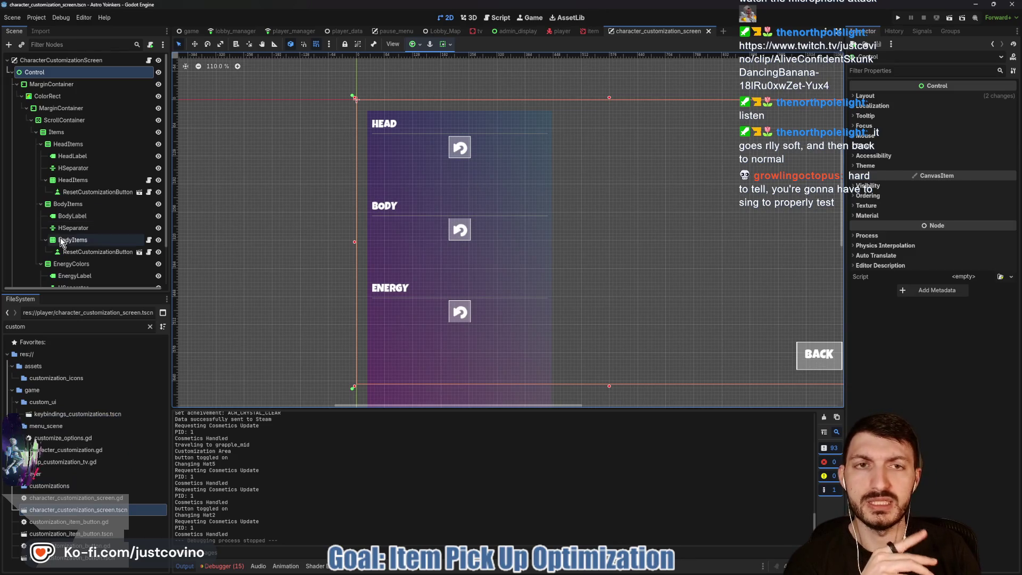
# Step: Switch to player.tscn and select its AnimationTree node to show the Backward_Left_Diagonal tracks
pyautogui.scroll(-2, 97, 256)
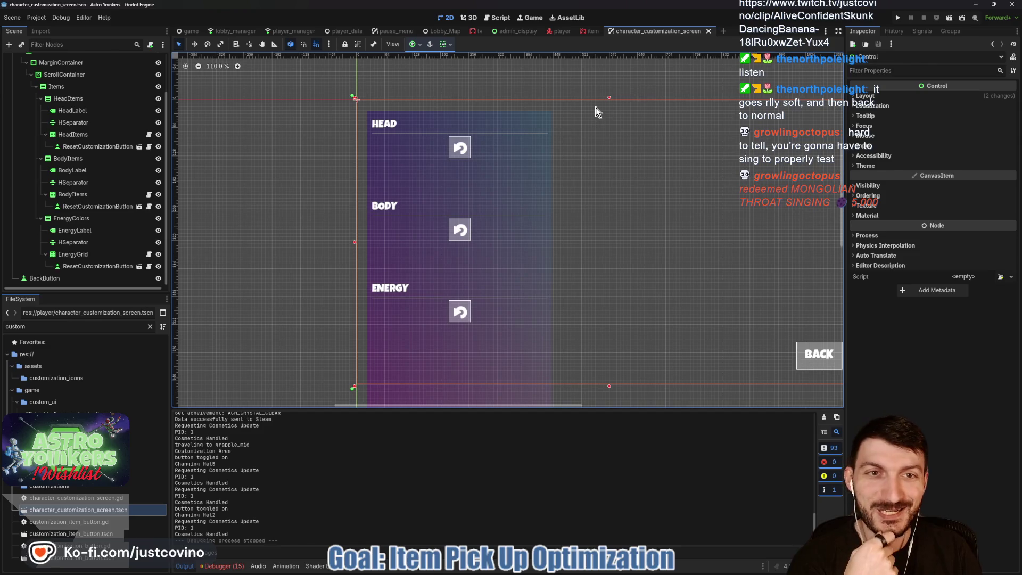
pyautogui.click(555, 31)
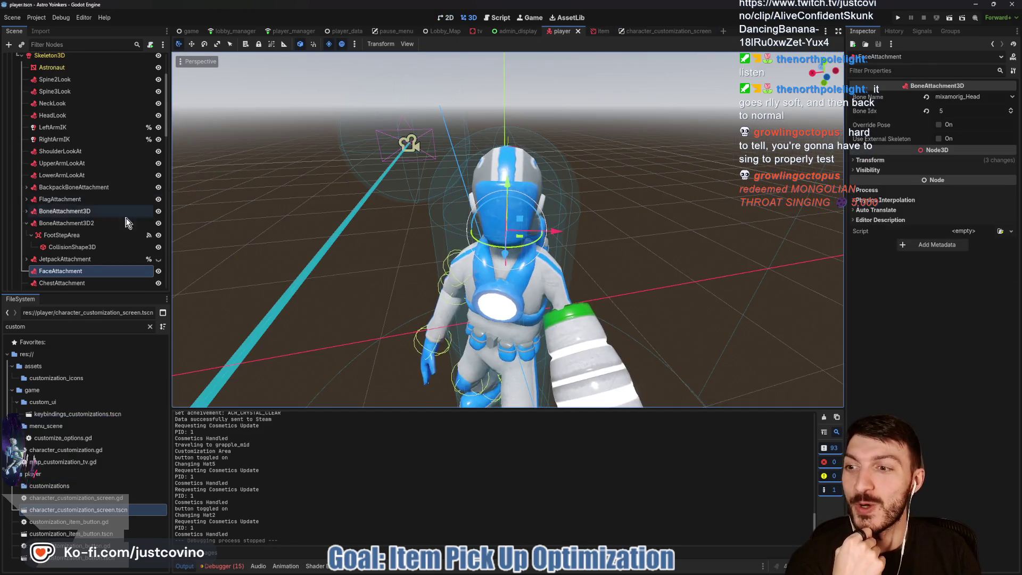
pyautogui.scroll(2, 133, 214)
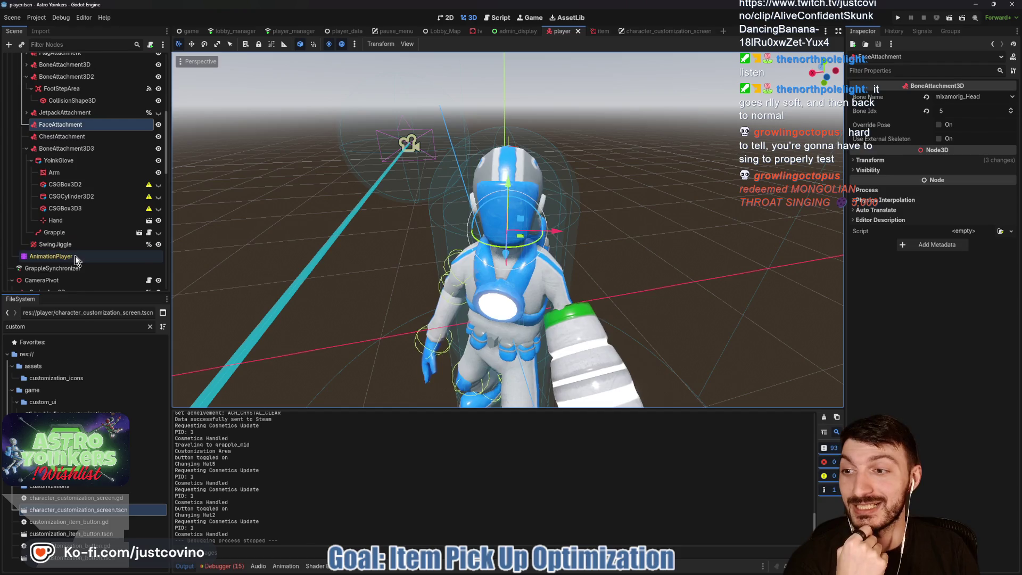
pyautogui.scroll(-5, 75, 256)
pyautogui.scroll(-5, 72, 250)
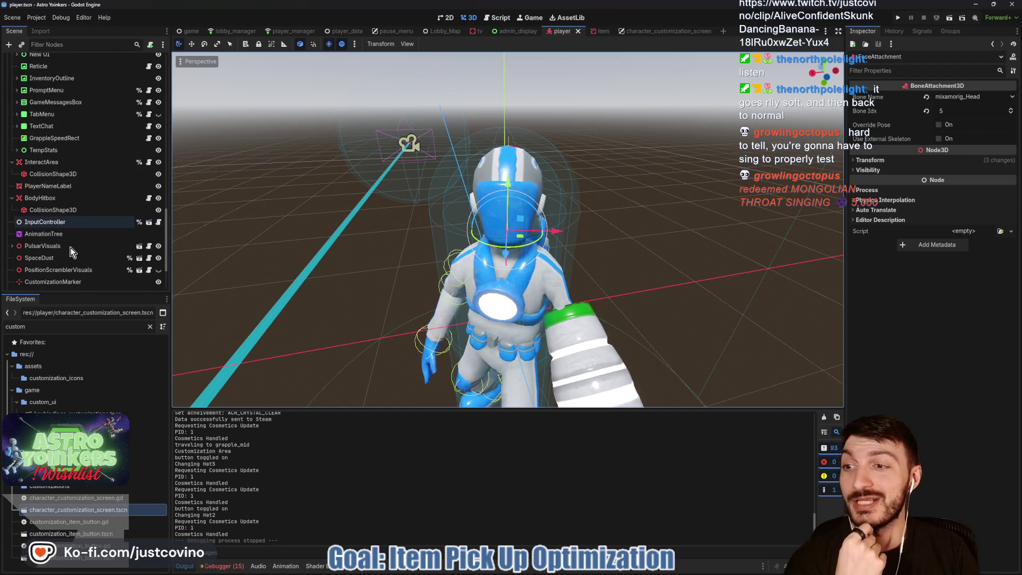
pyautogui.click(62, 234)
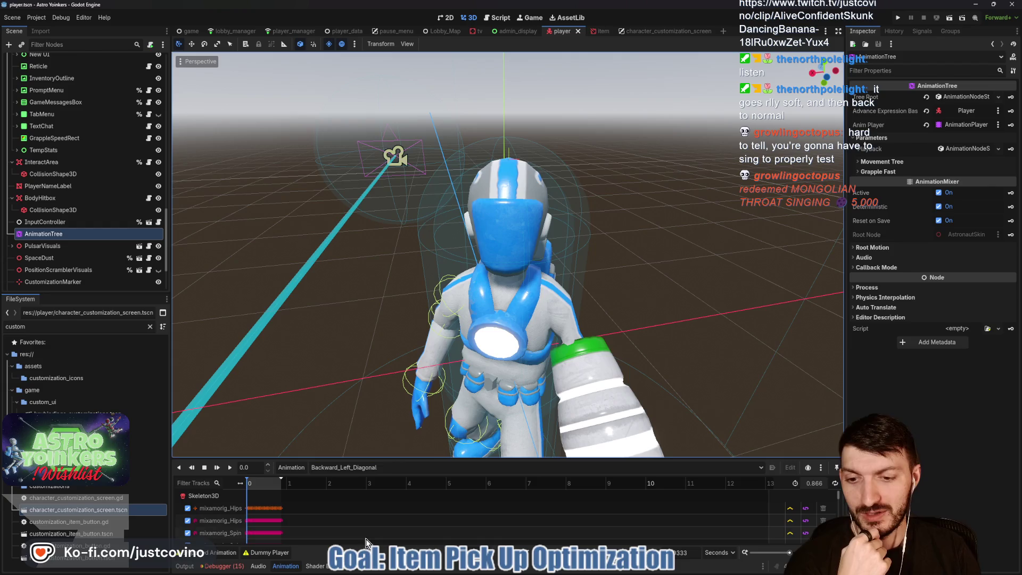
# Step: Trim the MovementTree→grapple_mid expression to is_on_floor() == true, then relaunch the game
pyautogui.click(367, 566)
pyautogui.click(491, 412)
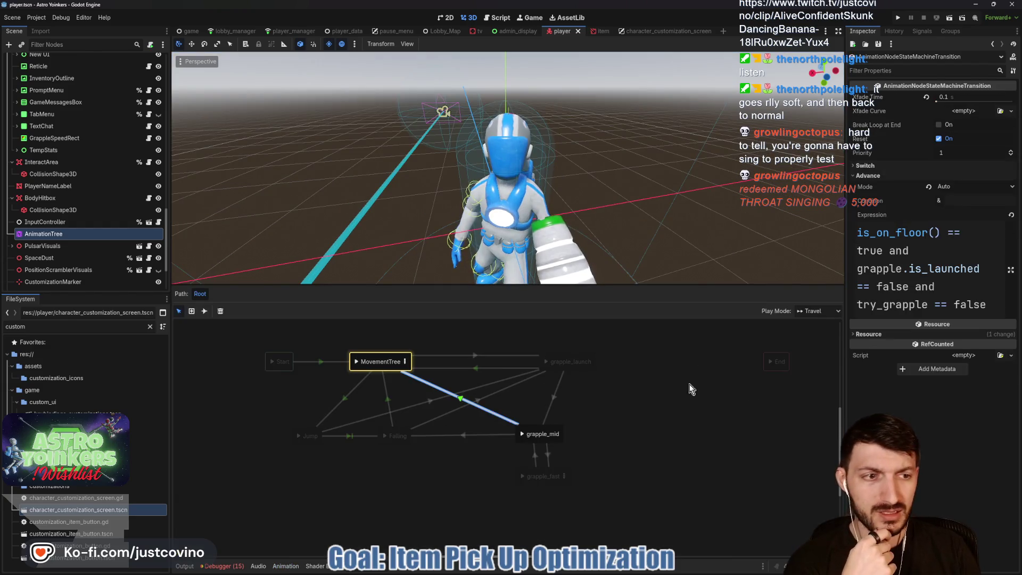
pyautogui.moveTo(993, 306)
pyautogui.mouseDown()
pyautogui.moveTo(965, 305)
pyautogui.moveTo(876, 256)
pyautogui.mouseUp()
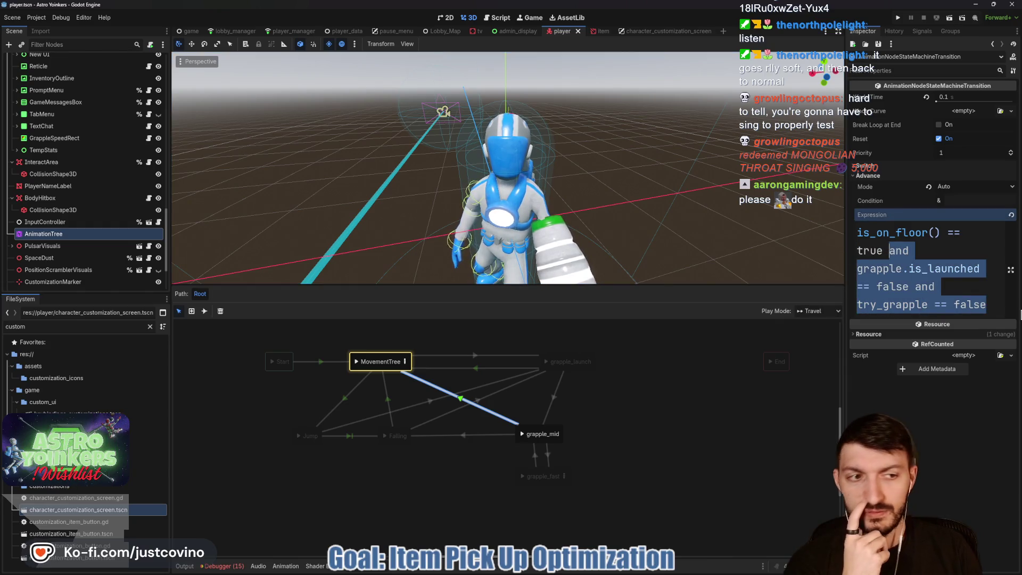
pyautogui.press('BackSpace')
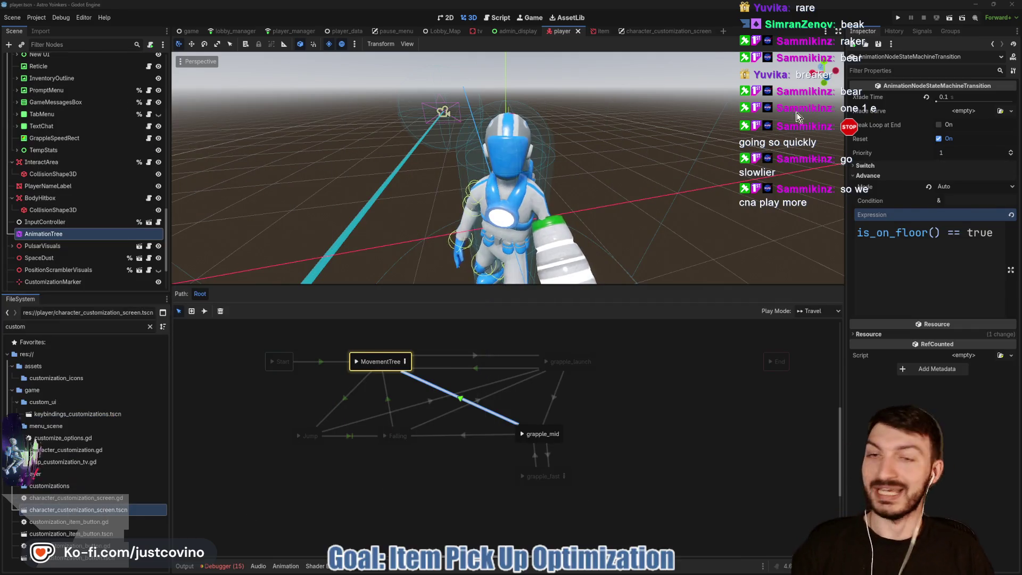
pyautogui.click(899, 18)
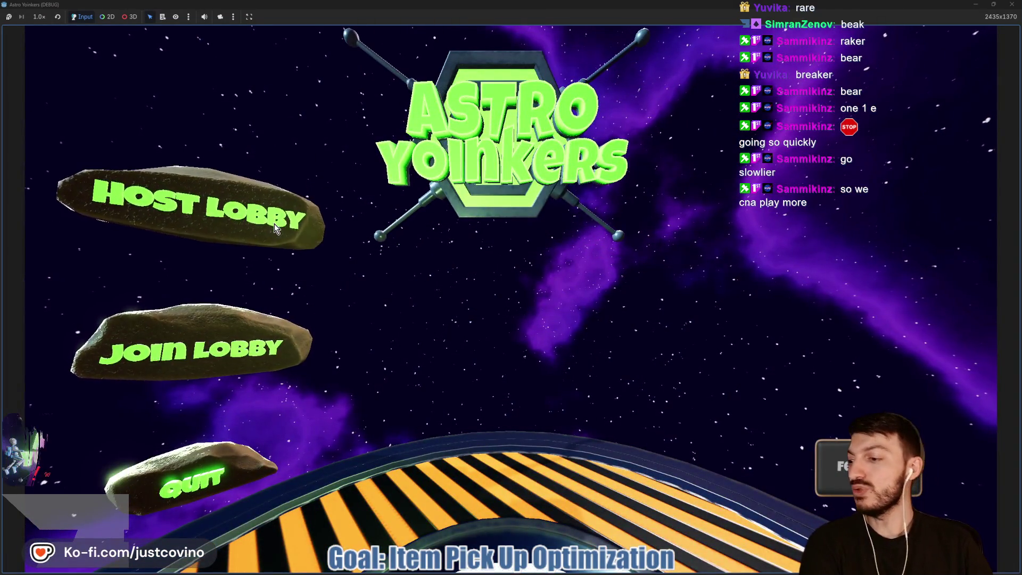
# Step: Host a lobby, run past the jump pads, and grapple up to the upper platform
pyautogui.click(250, 219)
pyautogui.click(453, 228)
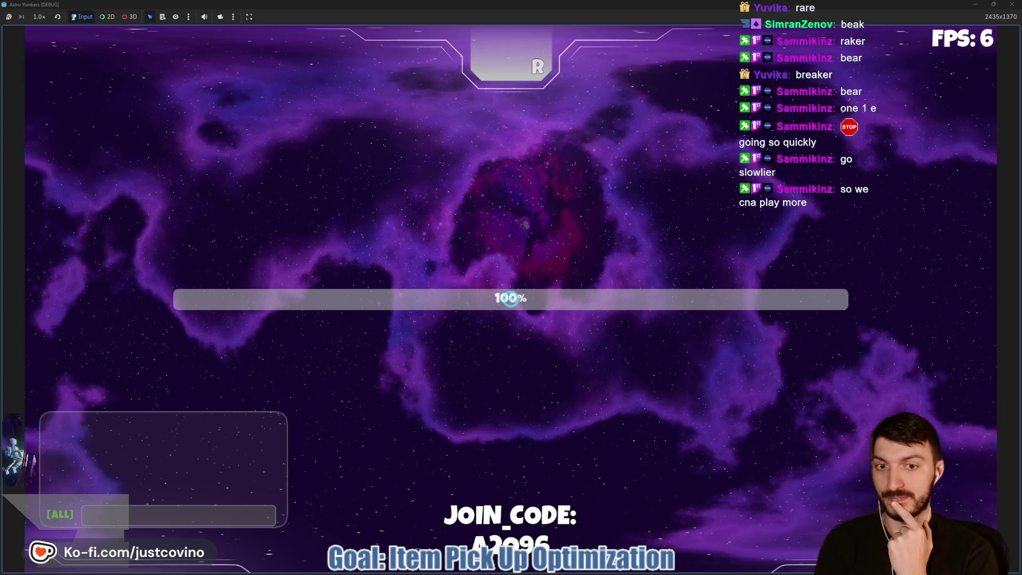
pyautogui.press('w')
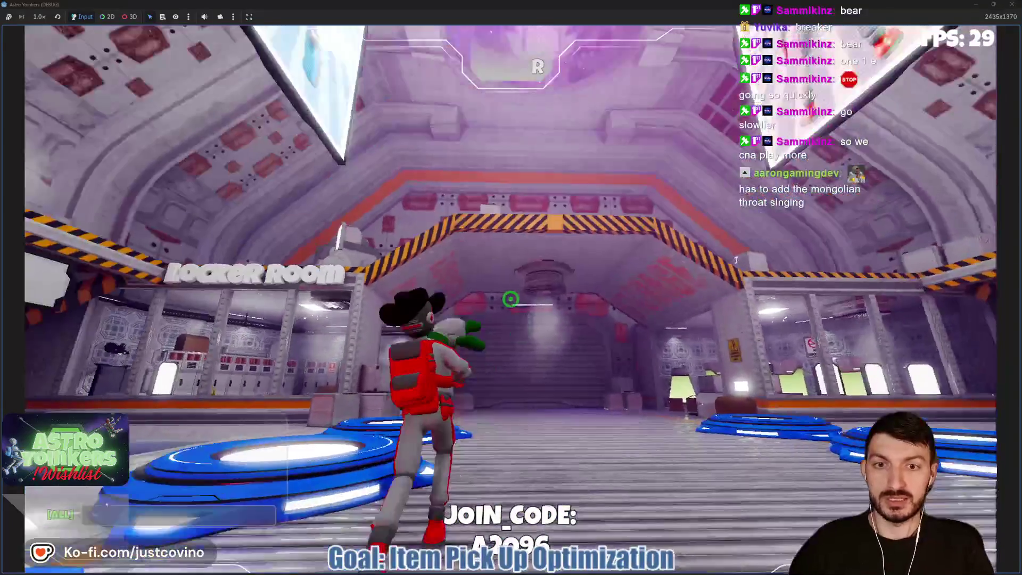
pyautogui.press('space')
pyautogui.click(510, 299)
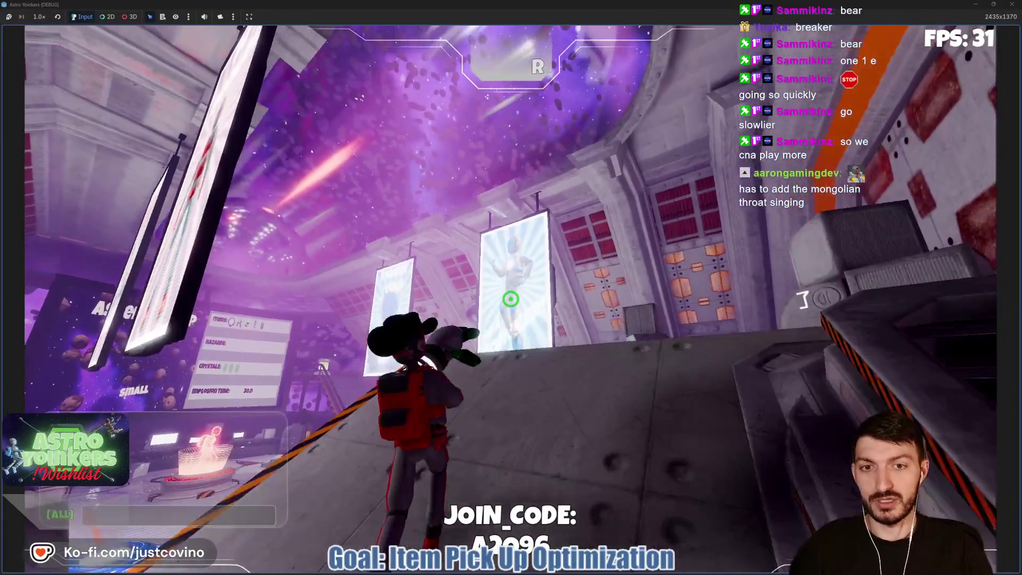
# Step: Look over the hanging posters and the Asteroid Map, then close the game with F8
pyautogui.press('w')
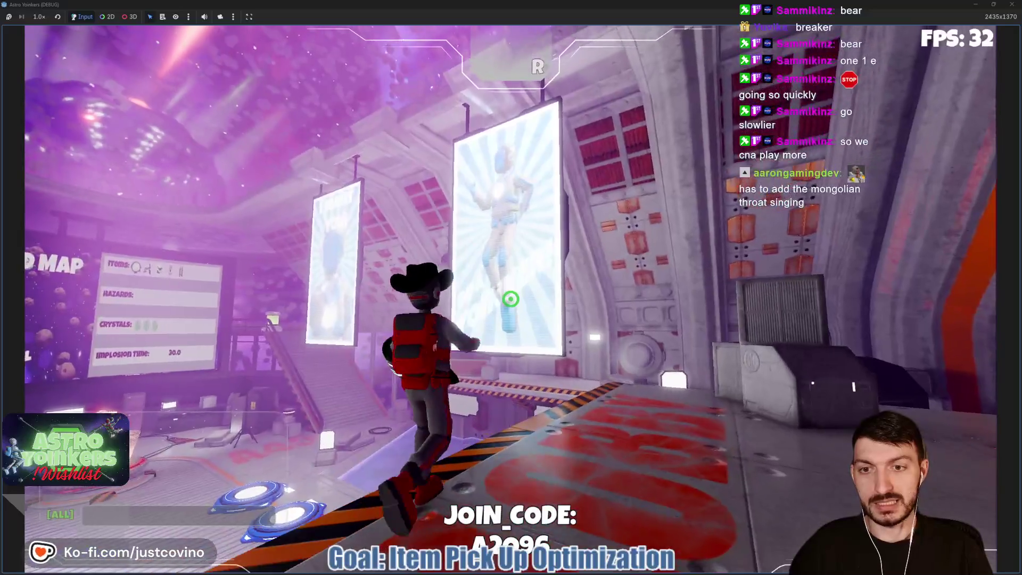
pyautogui.press('w')
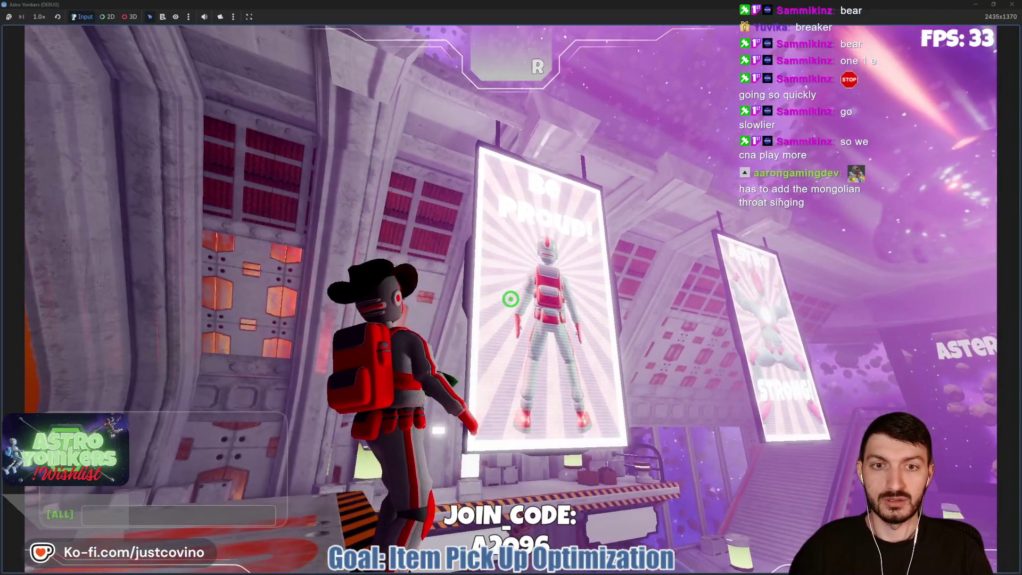
pyautogui.press('w')
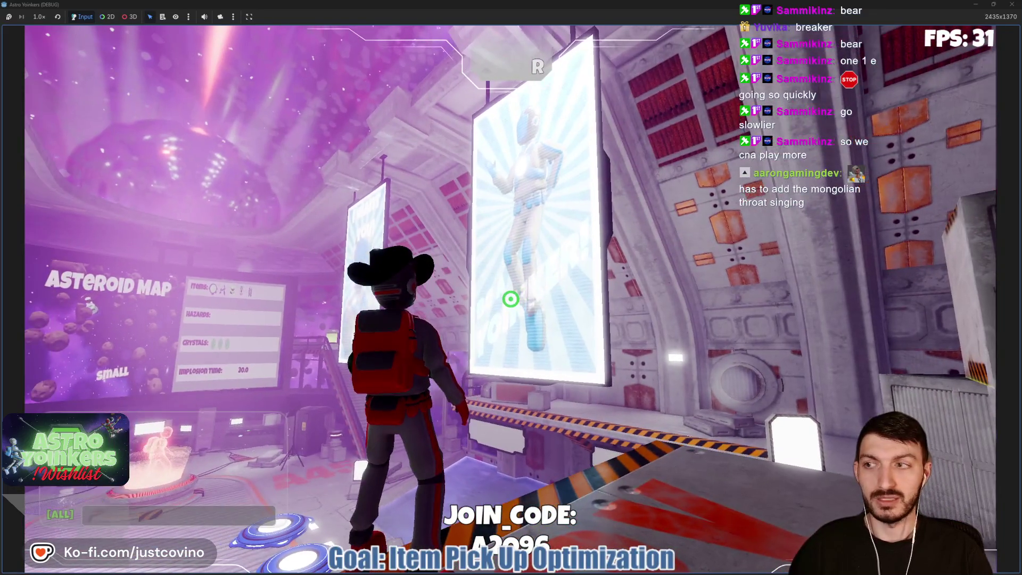
pyautogui.press('w')
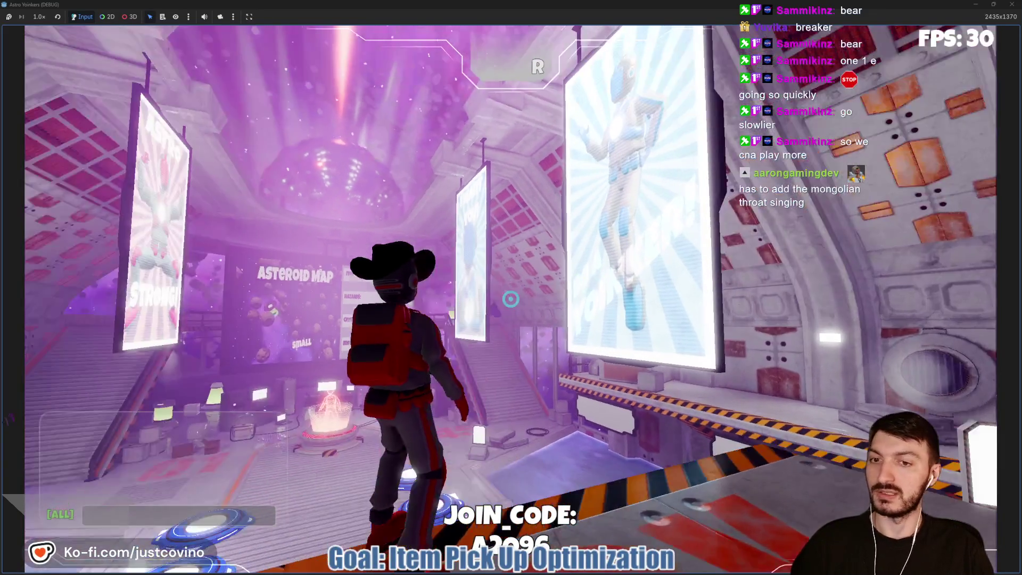
pyautogui.press('w')
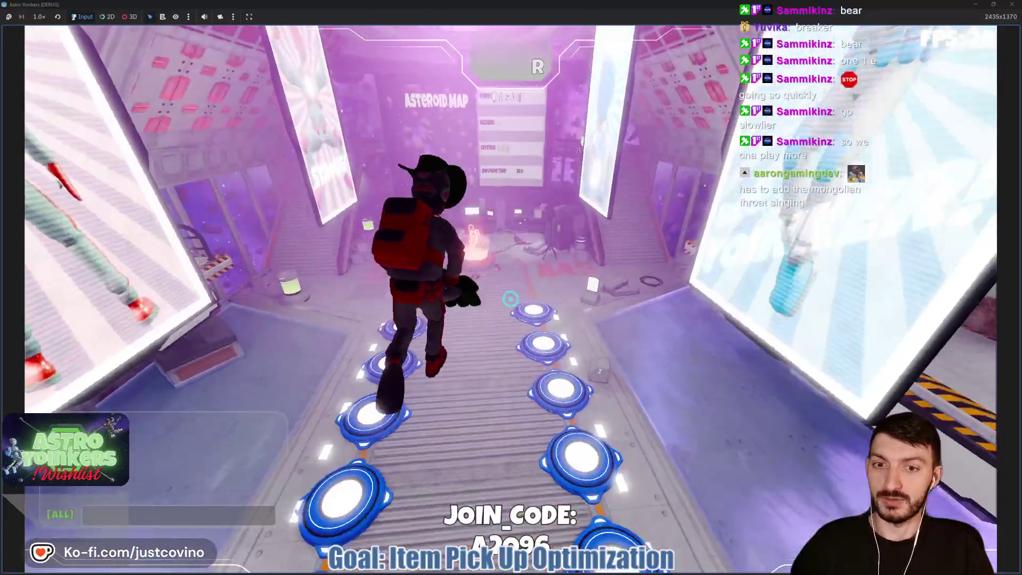
pyautogui.press('w')
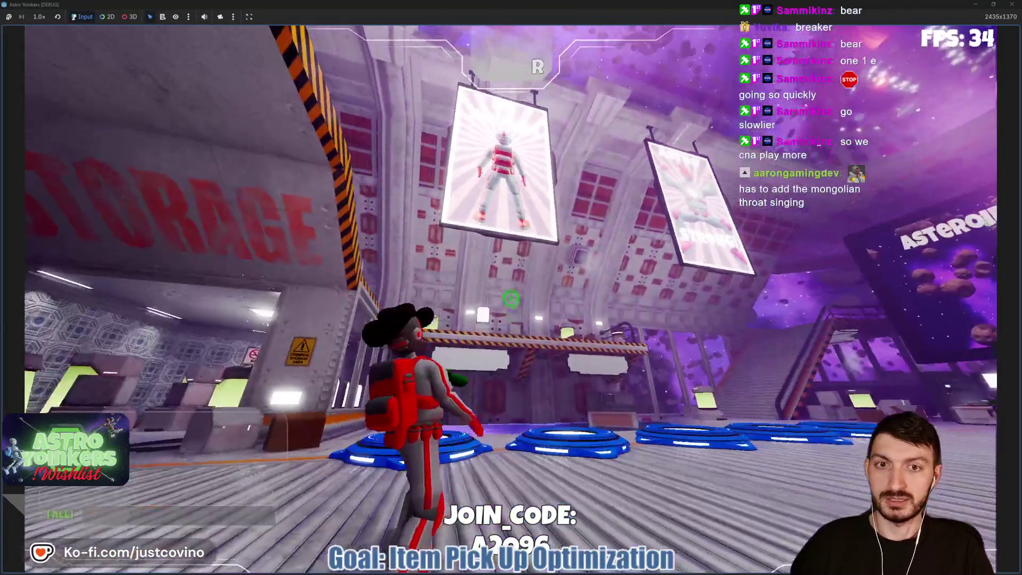
pyautogui.press('w')
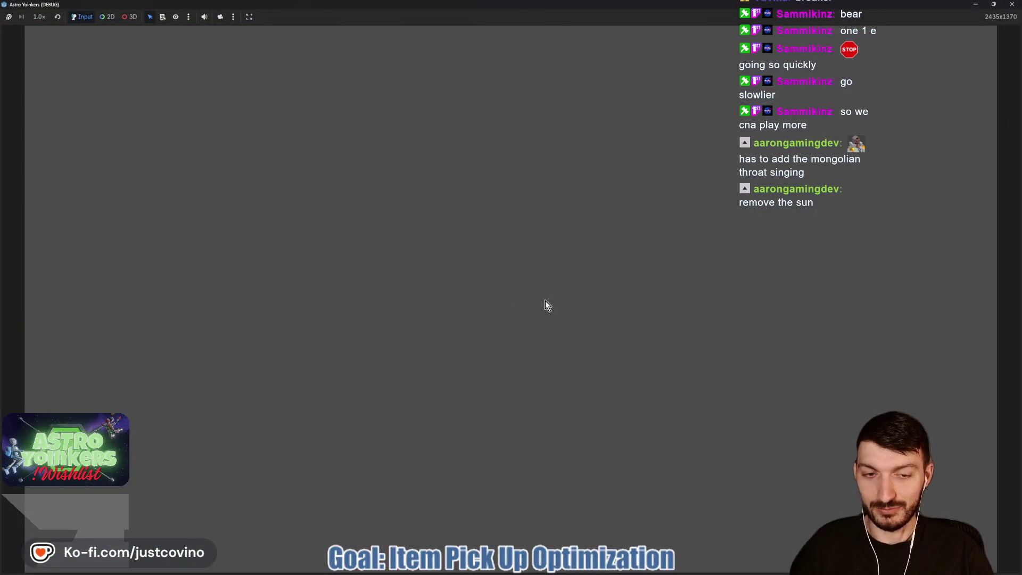
pyautogui.press('F8')
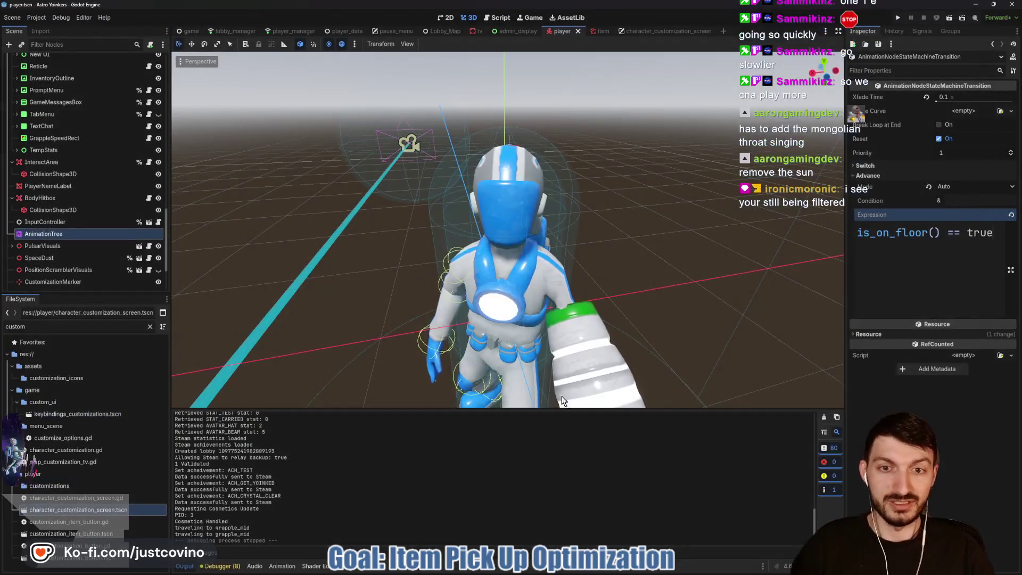
# Step: Commit the four changed files as 'Now it's fixed', push to origin, and minimize GitHub Desktop
pyautogui.click(607, 572)
pyautogui.write("Now it's fi")
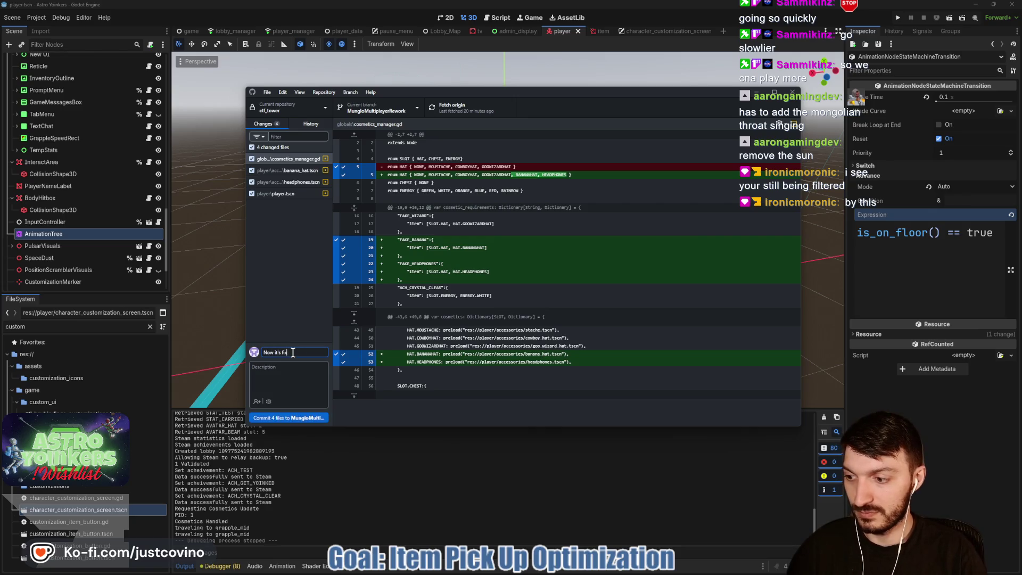
pyautogui.write('ed')
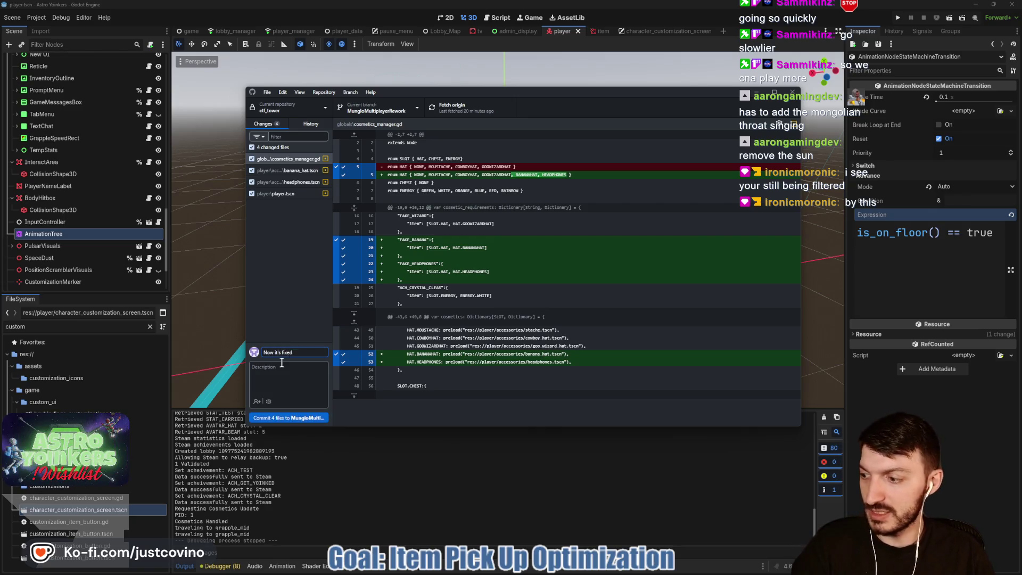
pyautogui.click(302, 416)
pyautogui.click(665, 199)
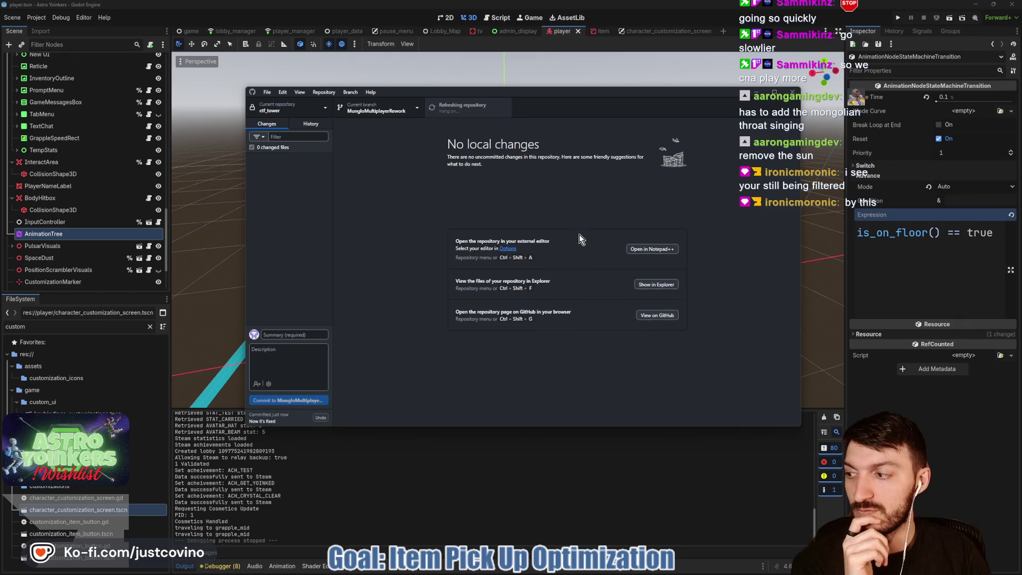
pyautogui.click(756, 92)
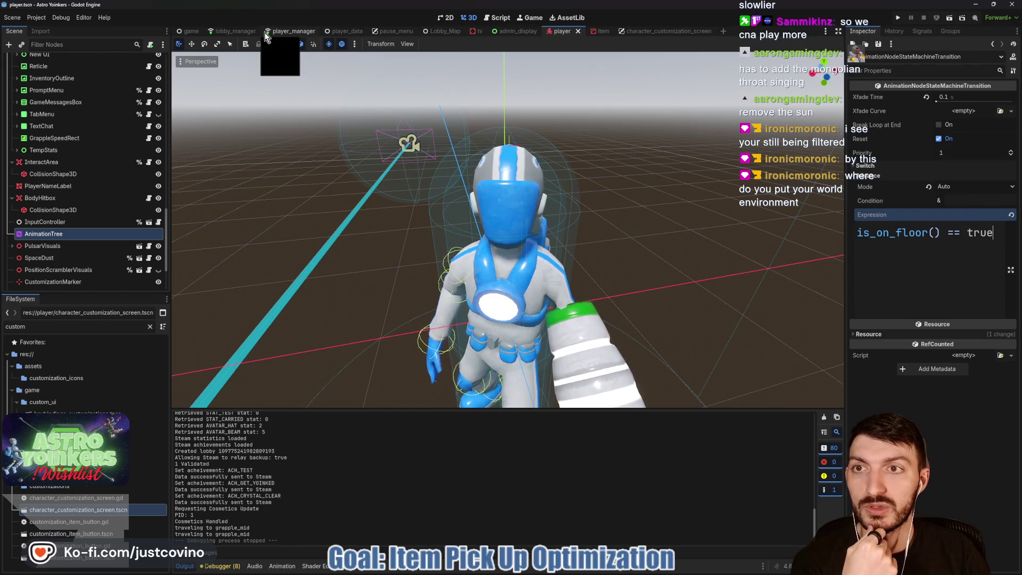
# Step: Filter the FileSystem to 'lobby' files and fly the camera to the Astro Strong poster
pyautogui.click(442, 32)
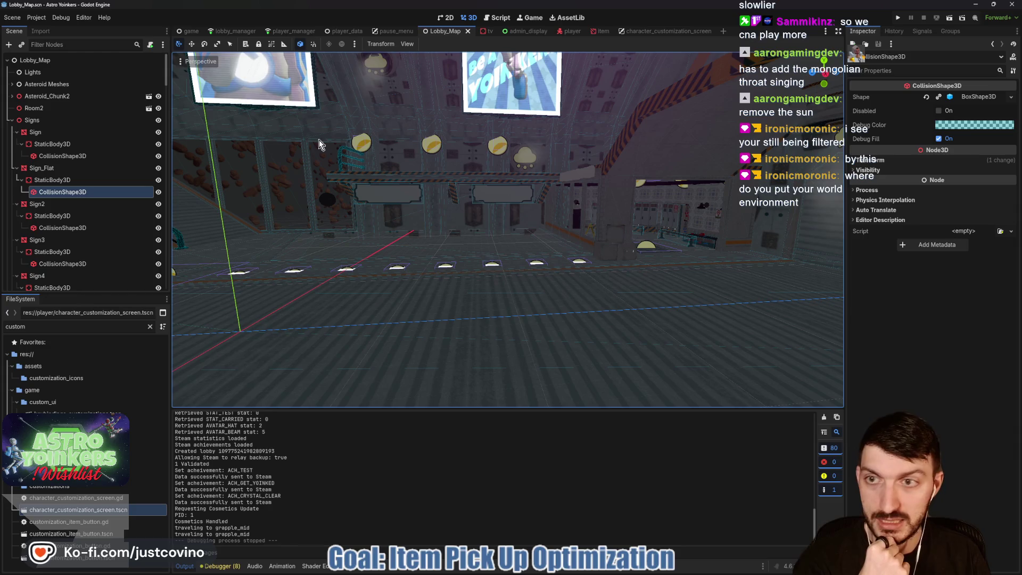
pyautogui.click(42, 327)
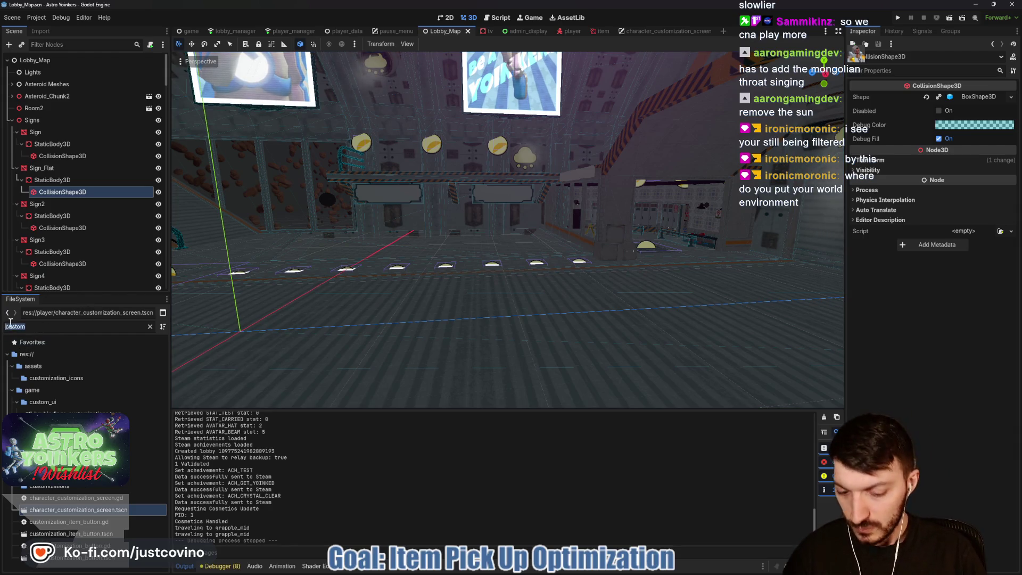
pyautogui.write('lobby')
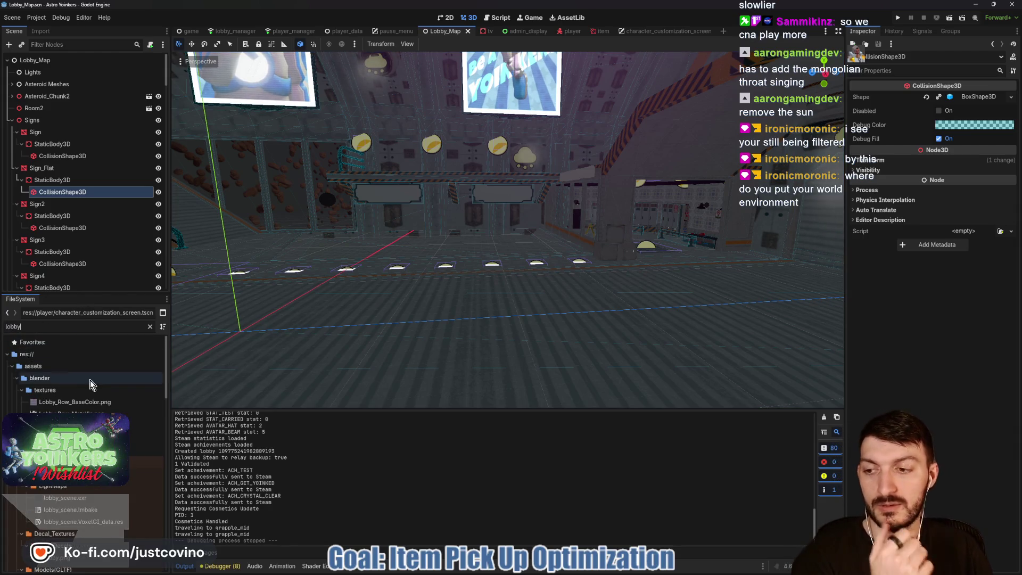
pyautogui.scroll(-3, 95, 388)
pyautogui.scroll(-4, 109, 394)
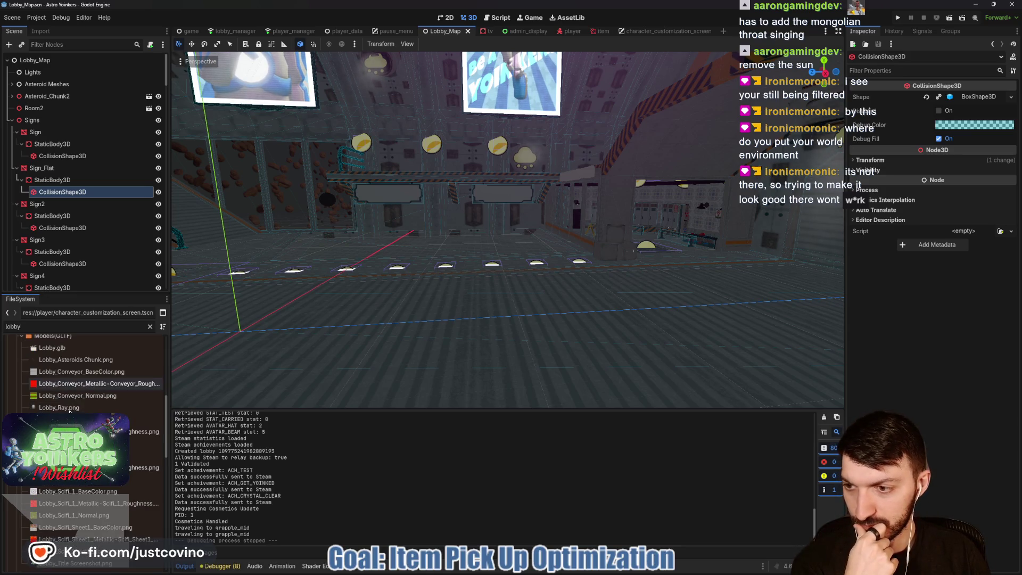
pyautogui.scroll(-1, 77, 357)
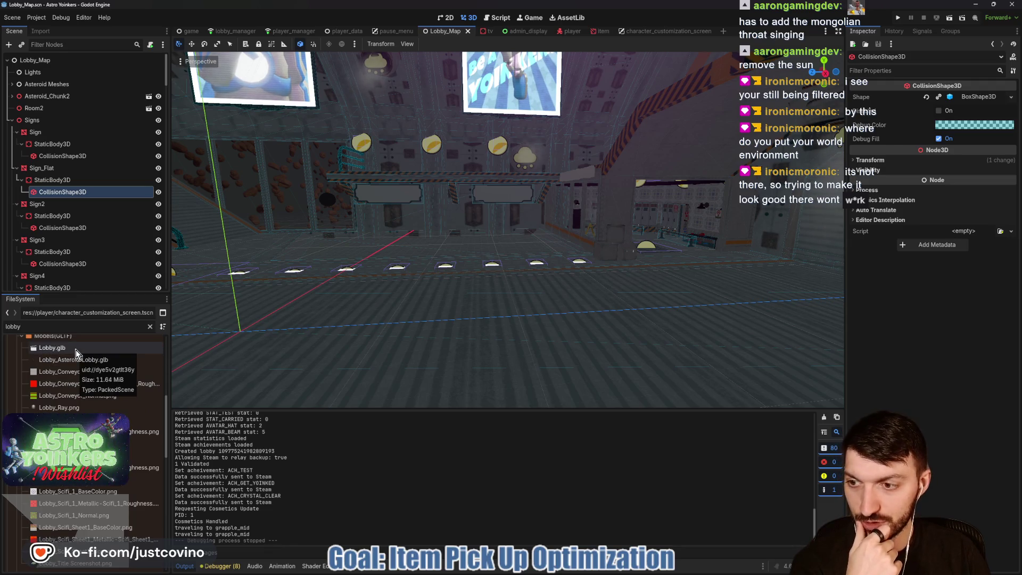
pyautogui.scroll(-5, 112, 377)
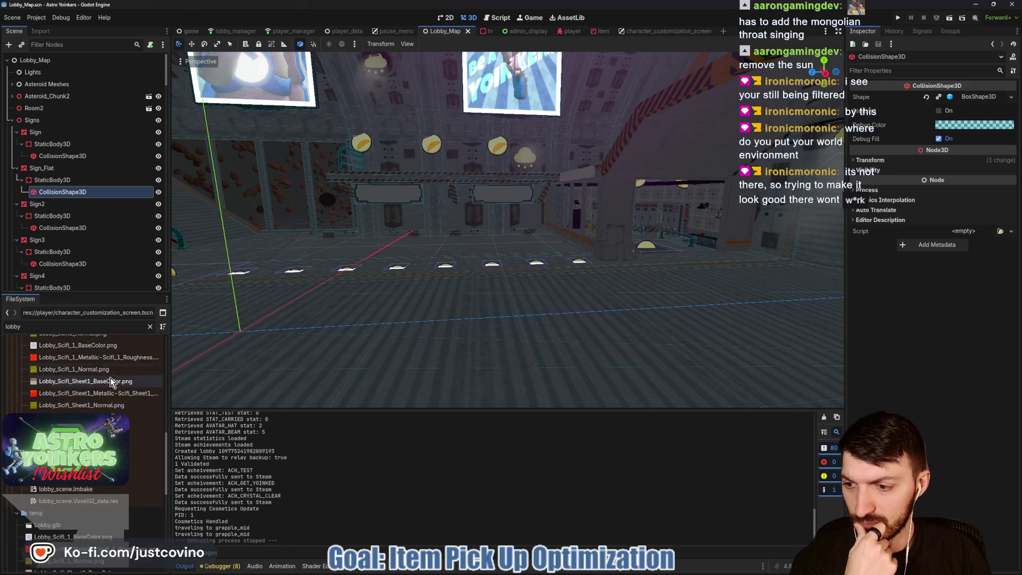
pyautogui.scroll(-10, 105, 488)
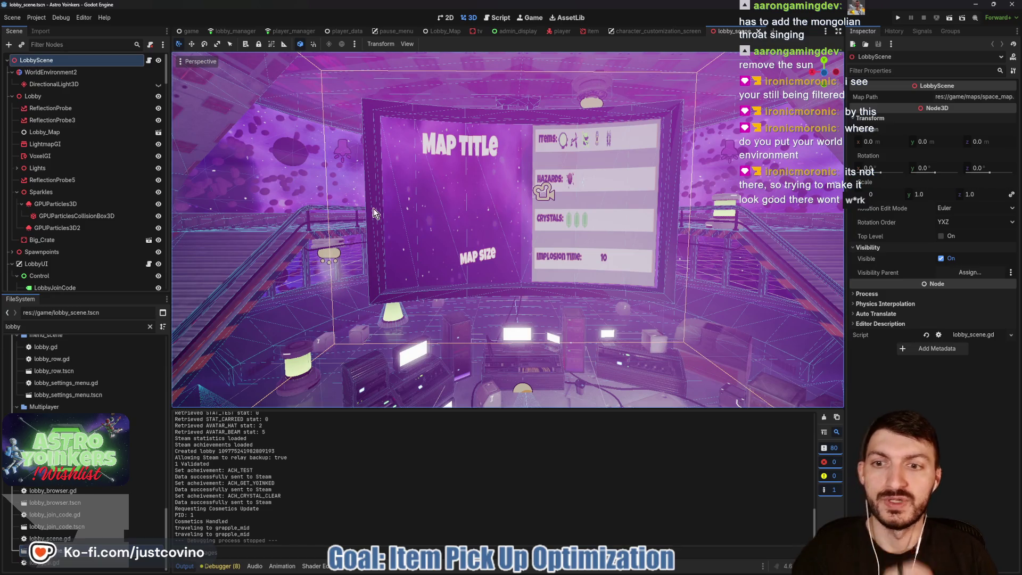
pyautogui.moveTo(374, 213); pyautogui.dragTo(374, 213)
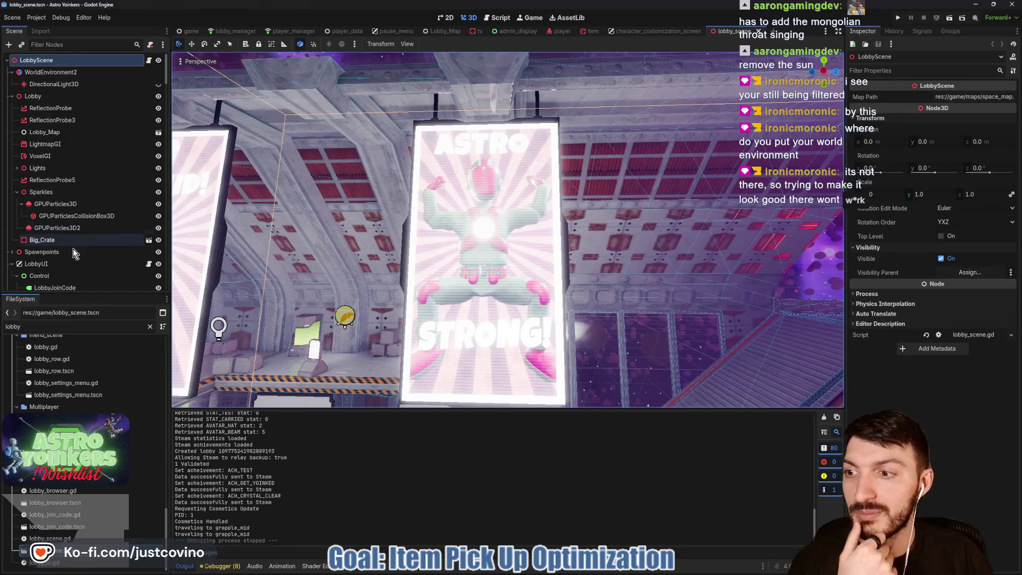
pyautogui.scroll(-3, 66, 265)
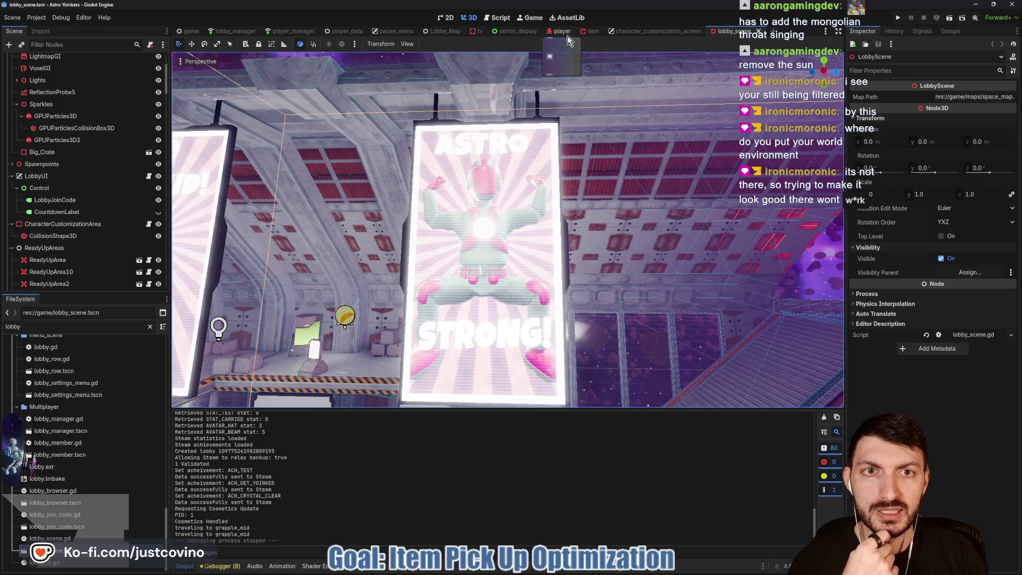
# Step: Close the character customization and item scenes, move Lobby_Map after player, and select Sign_Flat
pyautogui.click(655, 32)
pyautogui.click(709, 32)
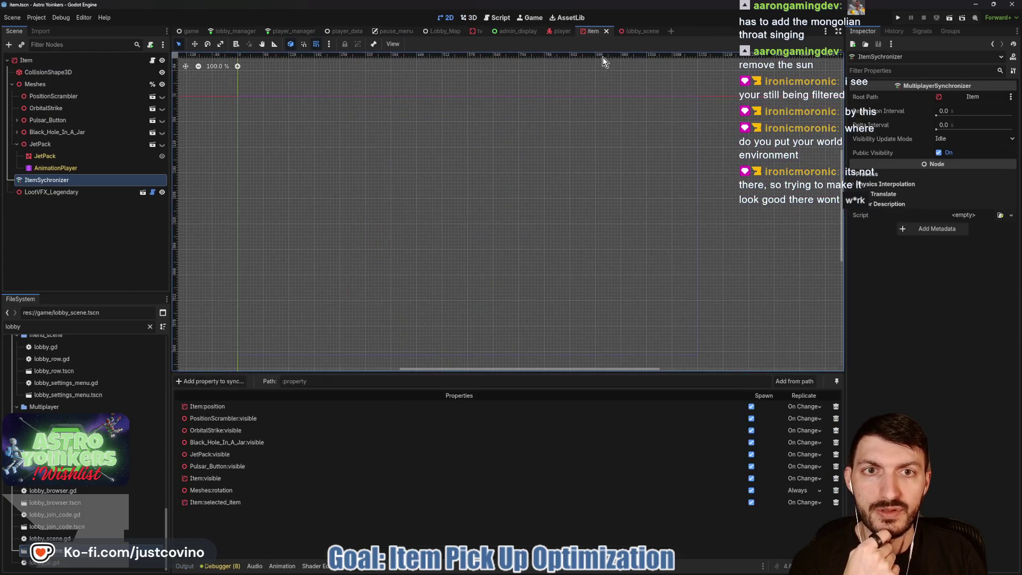
pyautogui.click(608, 31)
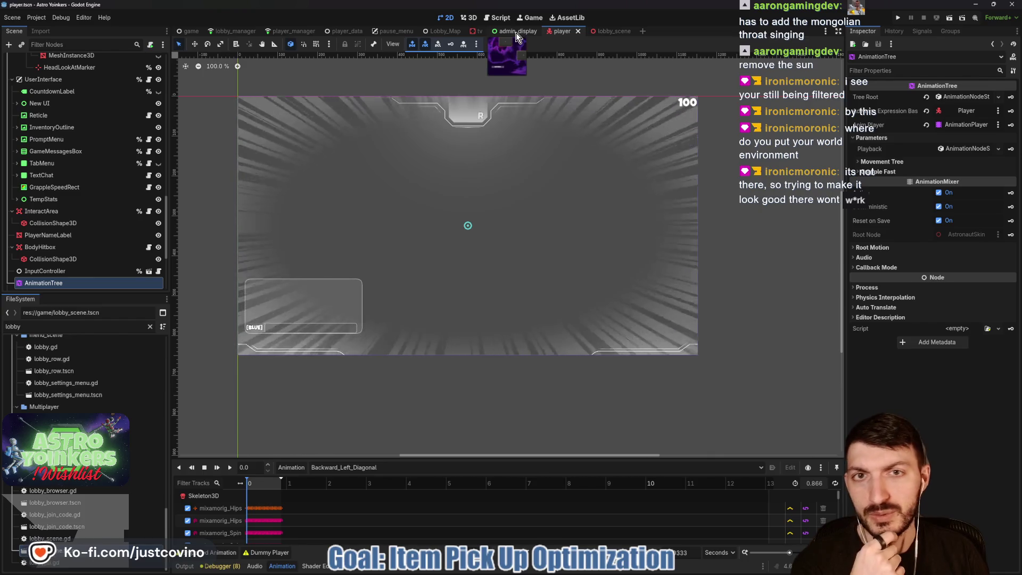
pyautogui.moveTo(440, 32); pyautogui.dragTo(603, 37)
pyautogui.click(602, 31)
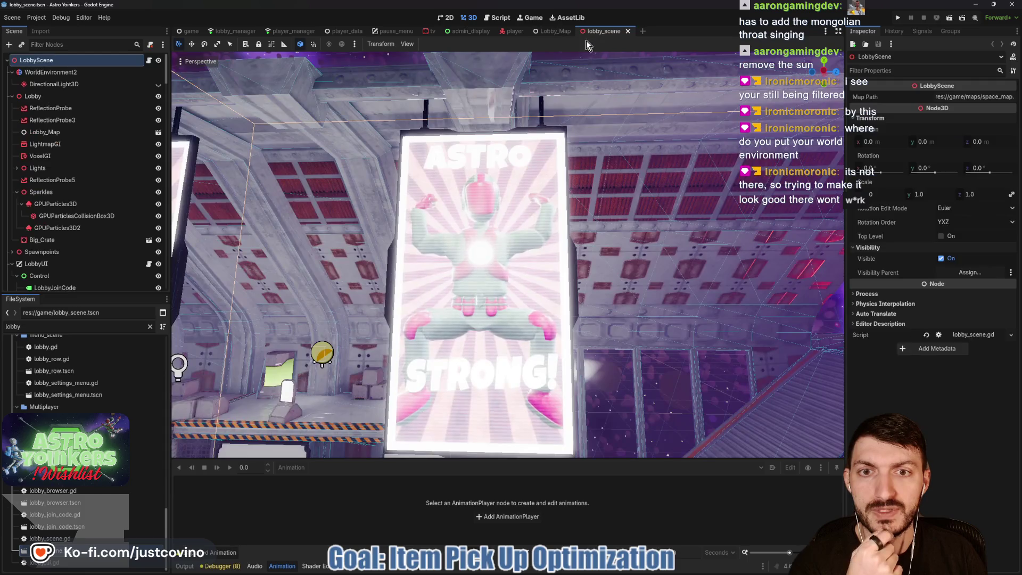
pyautogui.click(557, 34)
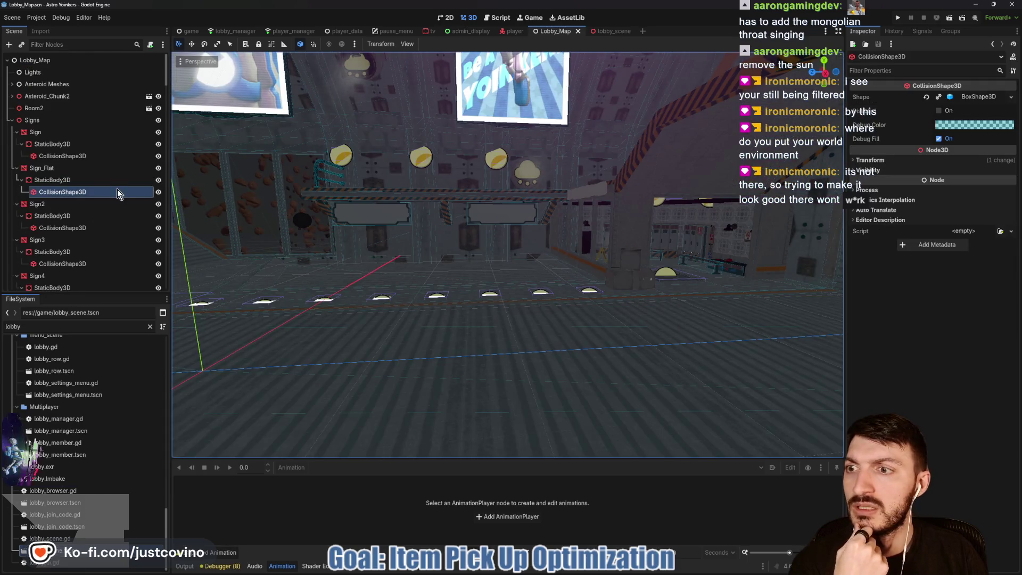
pyautogui.click(64, 171)
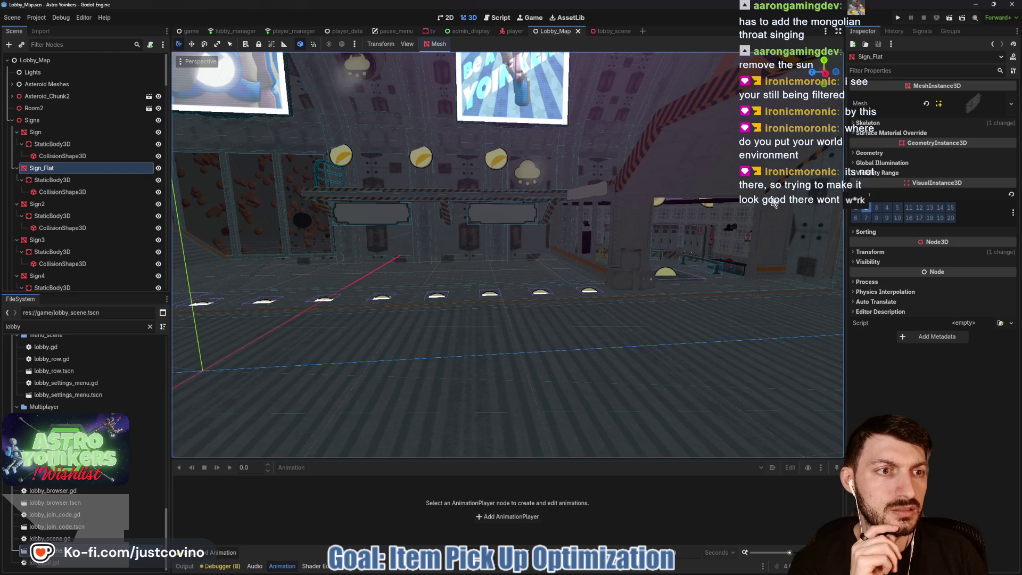
pyautogui.scroll(2, 597, 220)
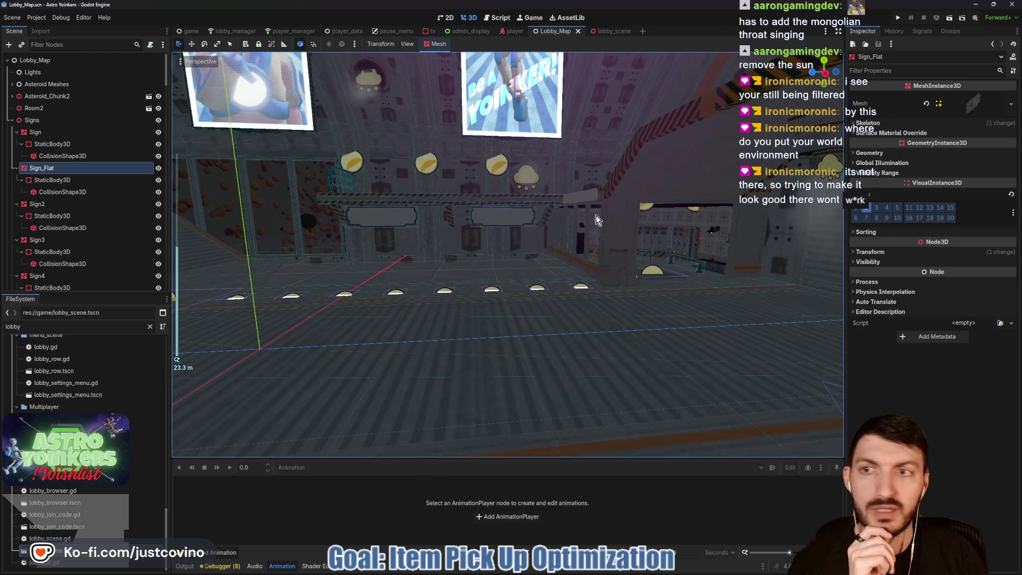
# Step: Select and frame the Sign, set its Emission Strength to 1.0, and save Lobby_Map
pyautogui.click(59, 131)
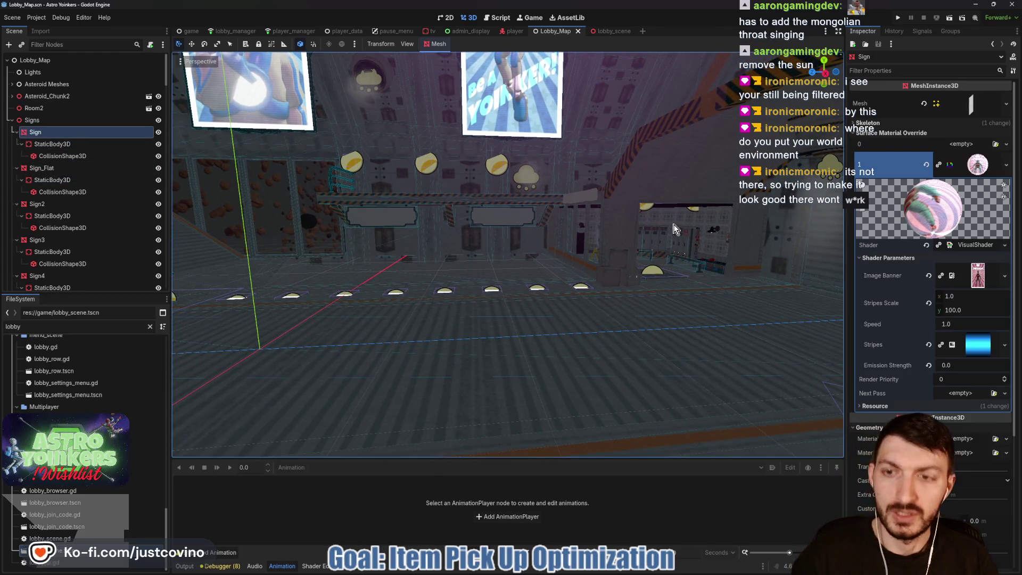
pyautogui.press('f')
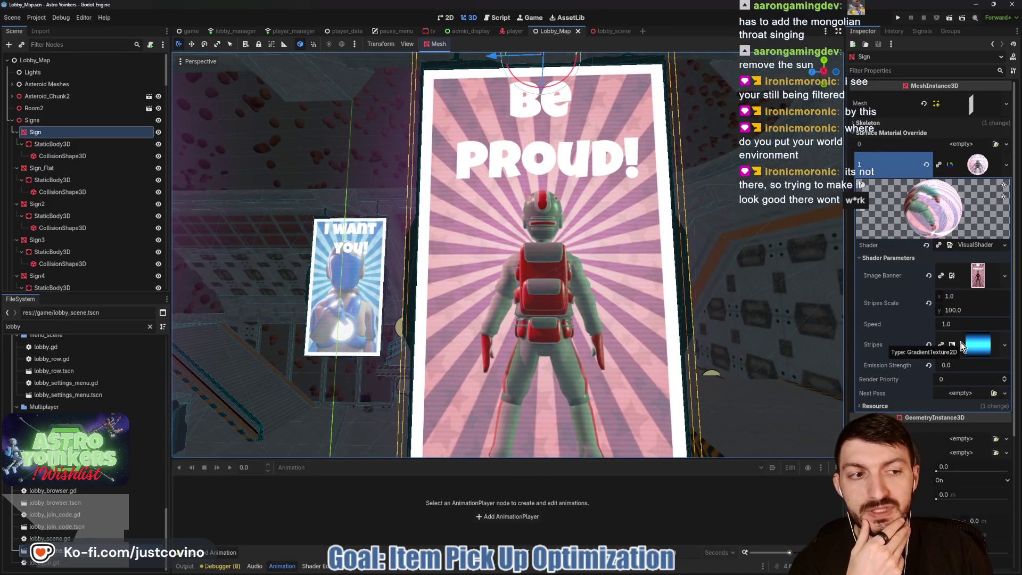
pyautogui.click(976, 347)
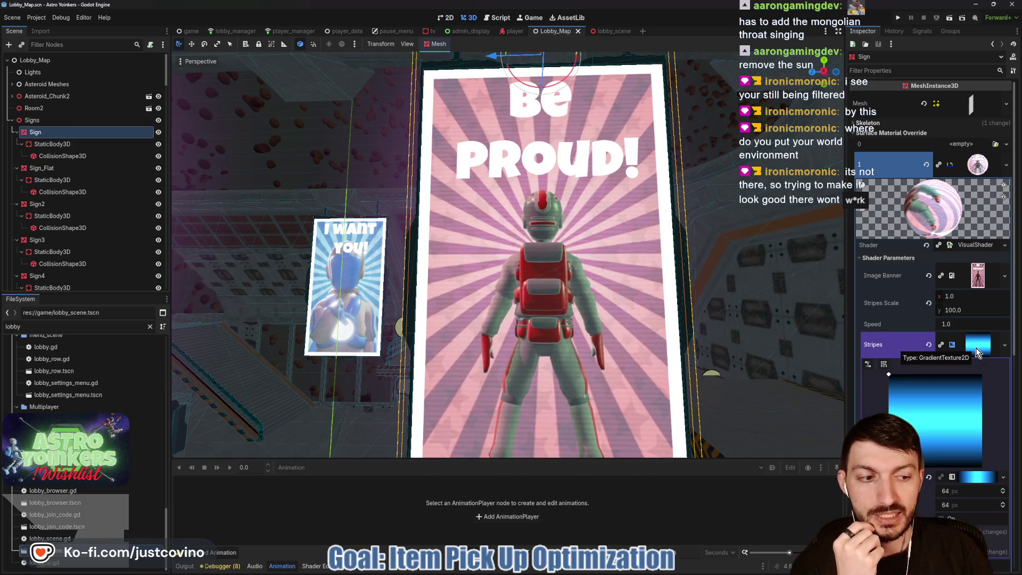
pyautogui.click(976, 347)
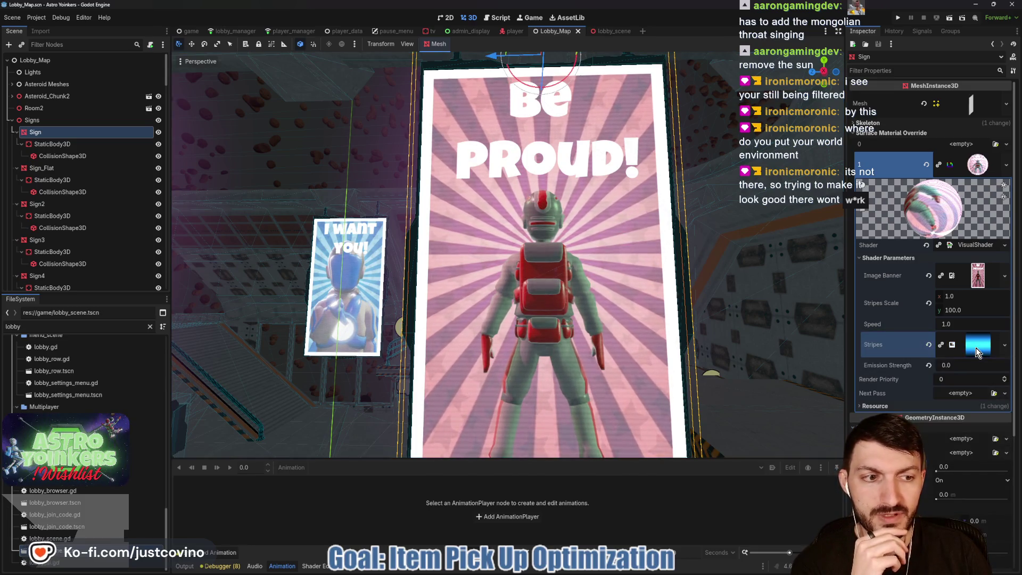
pyautogui.click(952, 365)
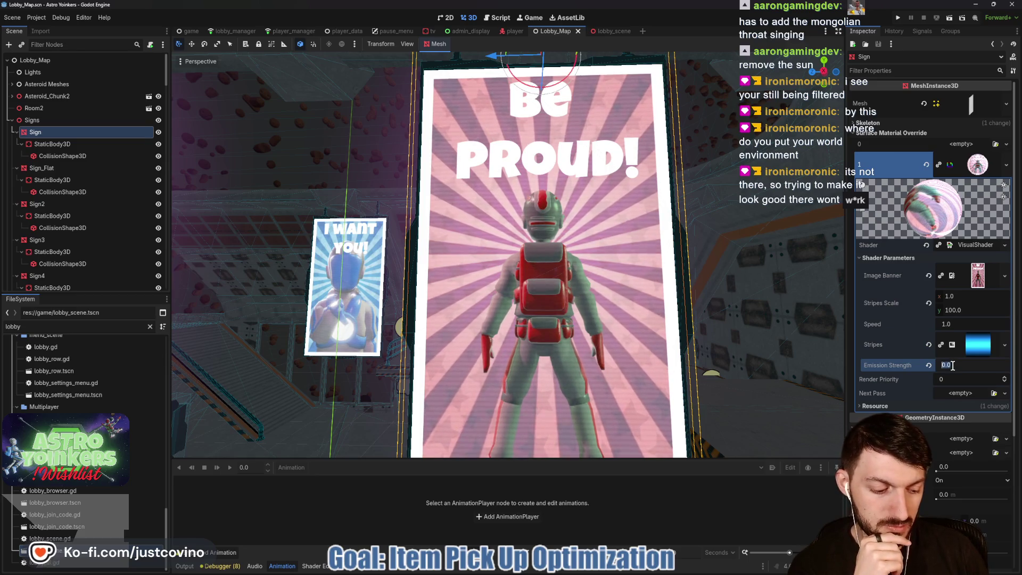
pyautogui.write('1')
pyautogui.press('Return')
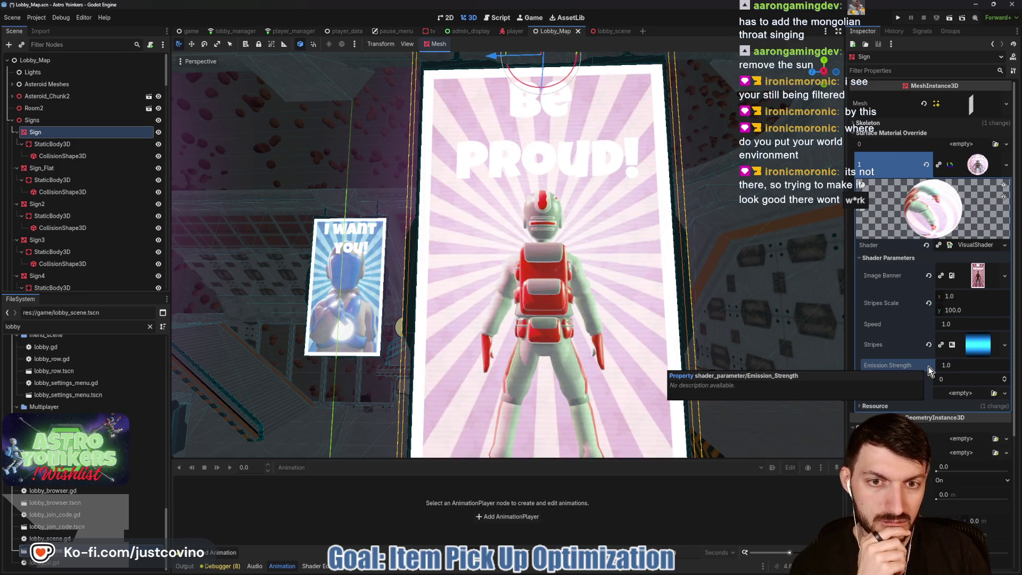
pyautogui.hotkey('ctrl', 's')
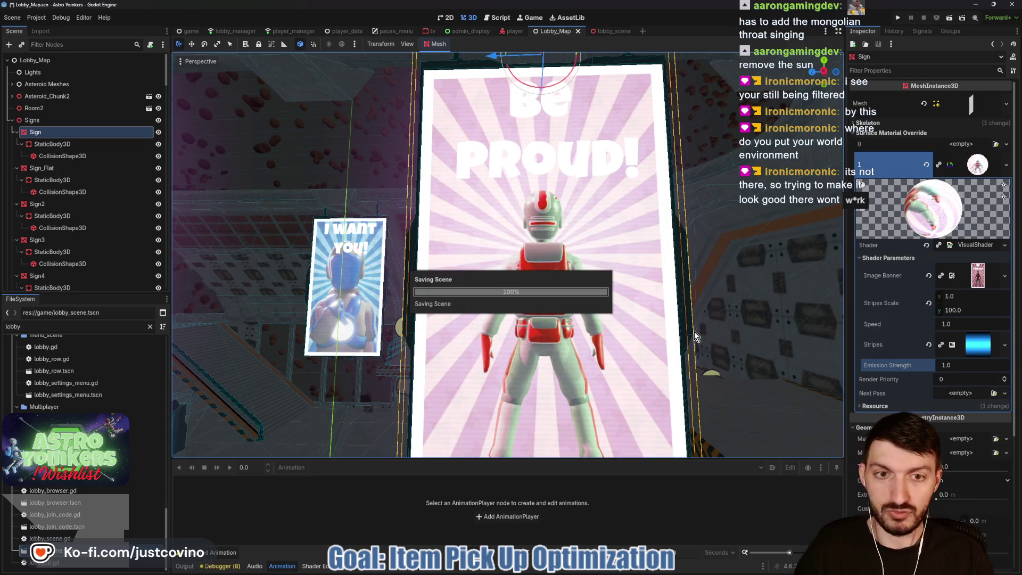
# Step: Preview the sign in lobby_scene, then try Emission Strength -1.0 and -0.2 and save
pyautogui.click(612, 32)
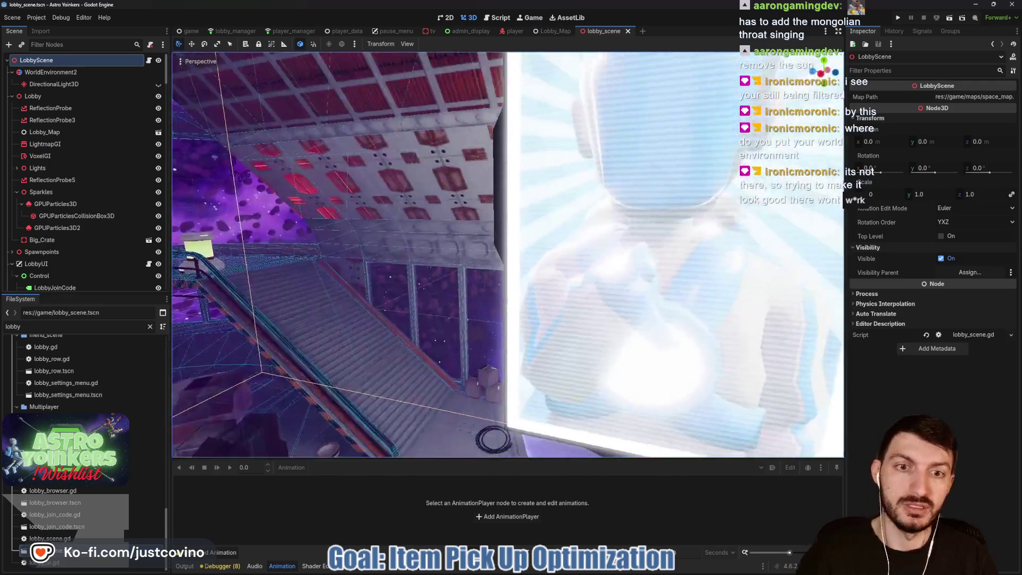
pyautogui.moveTo(174, 168)
pyautogui.mouseDown()
pyautogui.moveTo(174, 377)
pyautogui.moveTo(669, 263)
pyautogui.mouseUp()
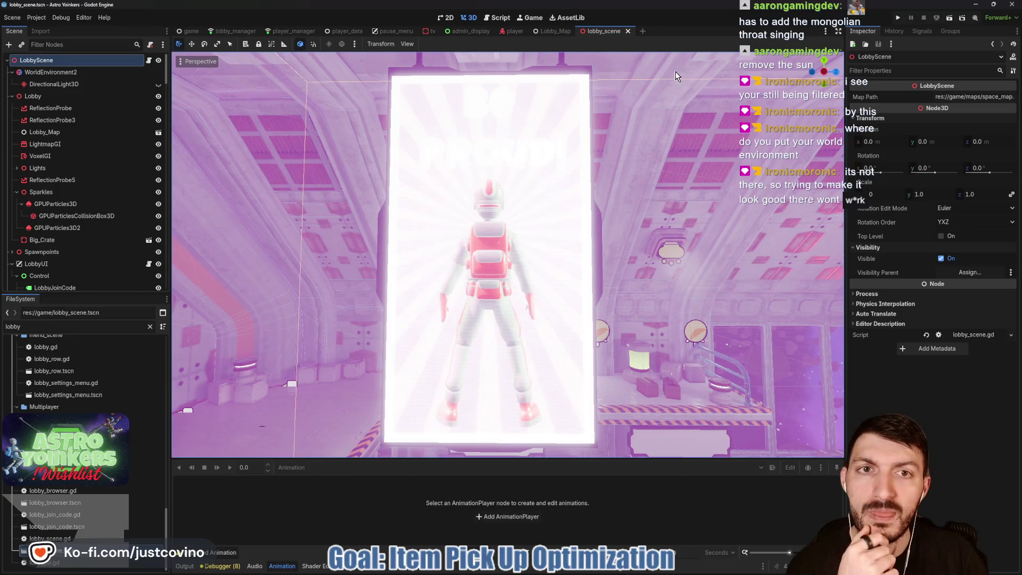
pyautogui.hotkey('ctrl', 'shift', 'Tab')
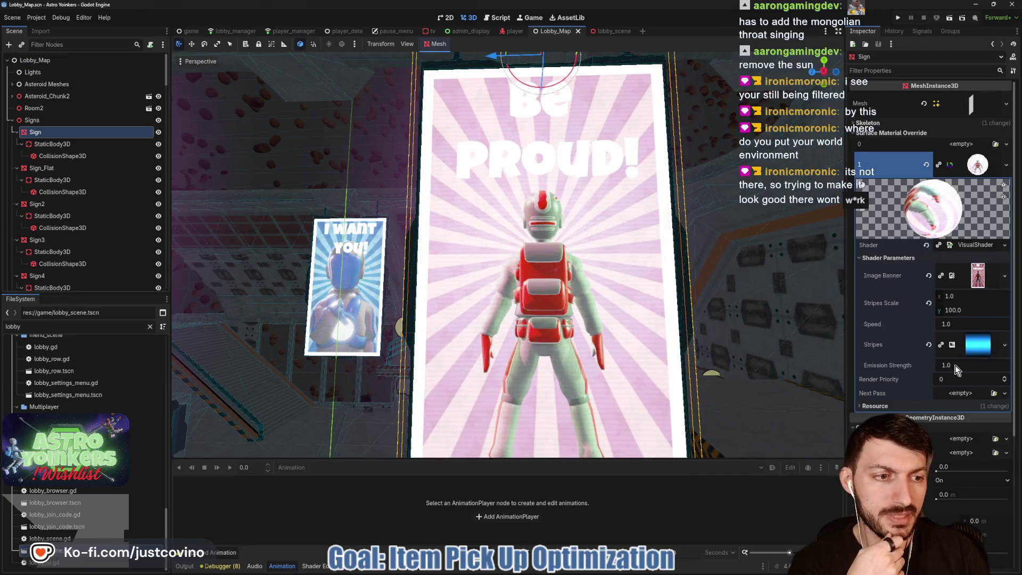
pyautogui.press('Return')
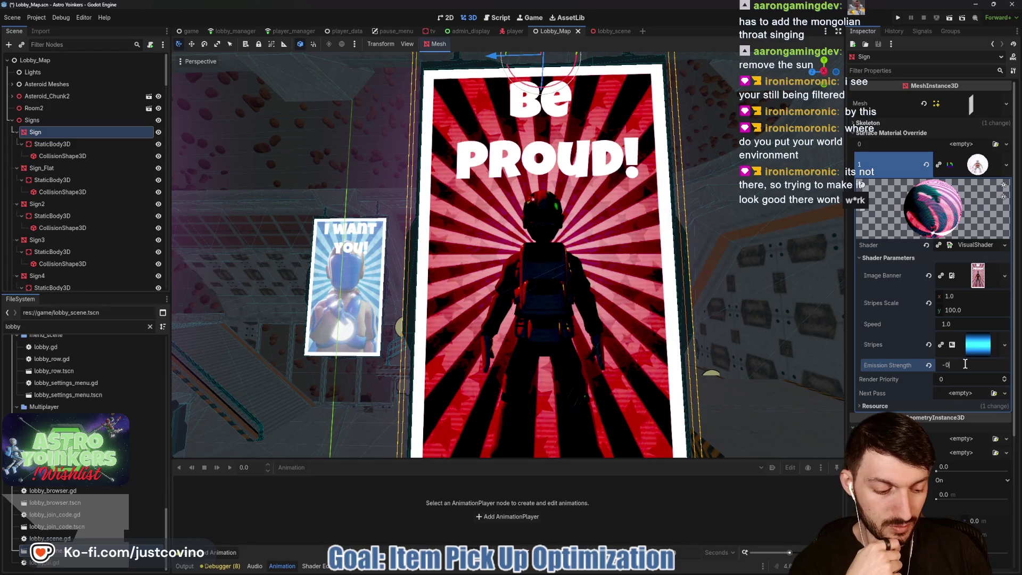
pyautogui.press('Return')
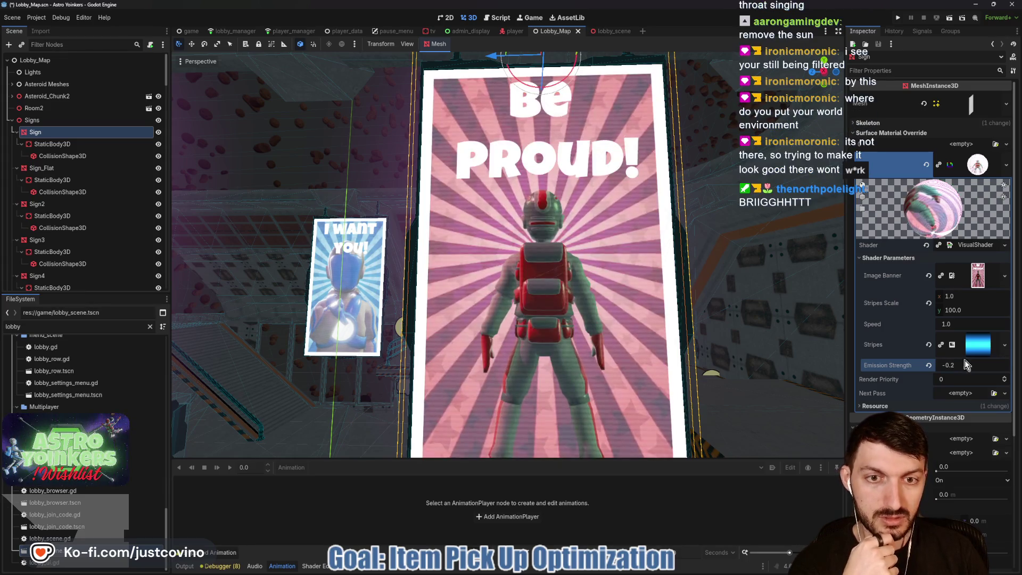
pyautogui.hotkey('ctrl', 's')
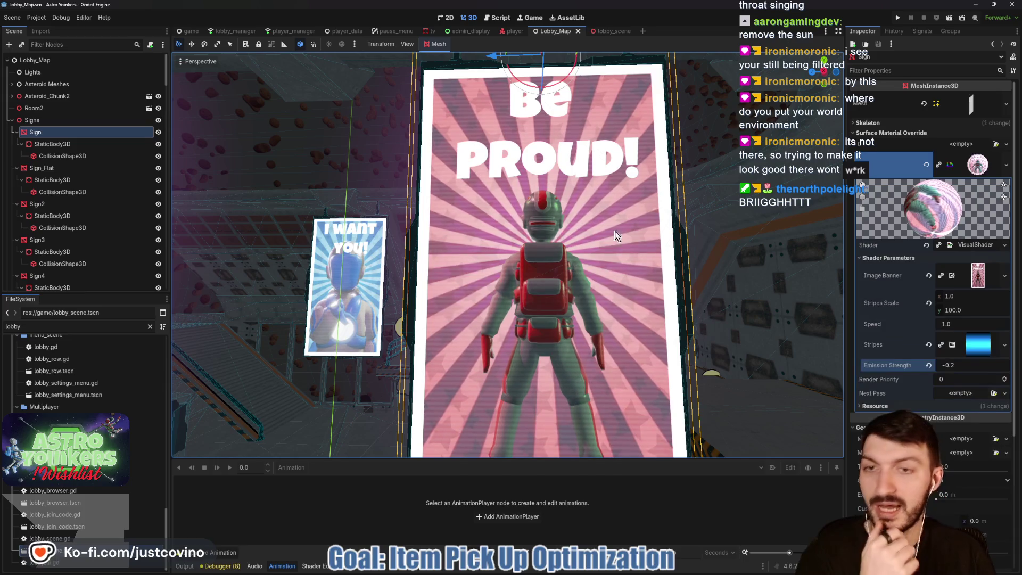
# Step: Check the sign in lobby_scene, set Emission Strength to -0.5, save, and view the lobby again
pyautogui.click(615, 26)
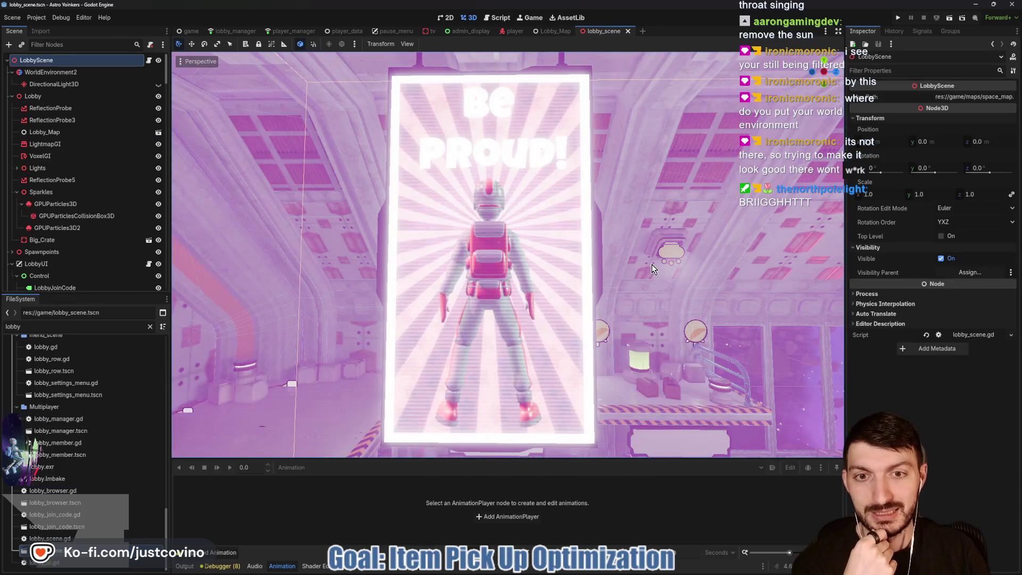
pyautogui.scroll(8, 683, 251)
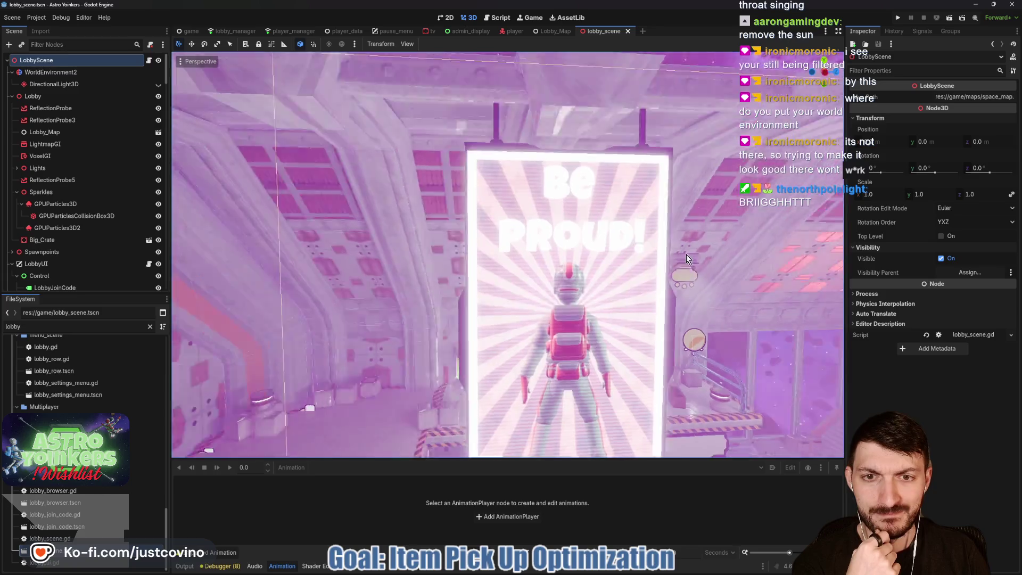
pyautogui.scroll(-8, 671, 237)
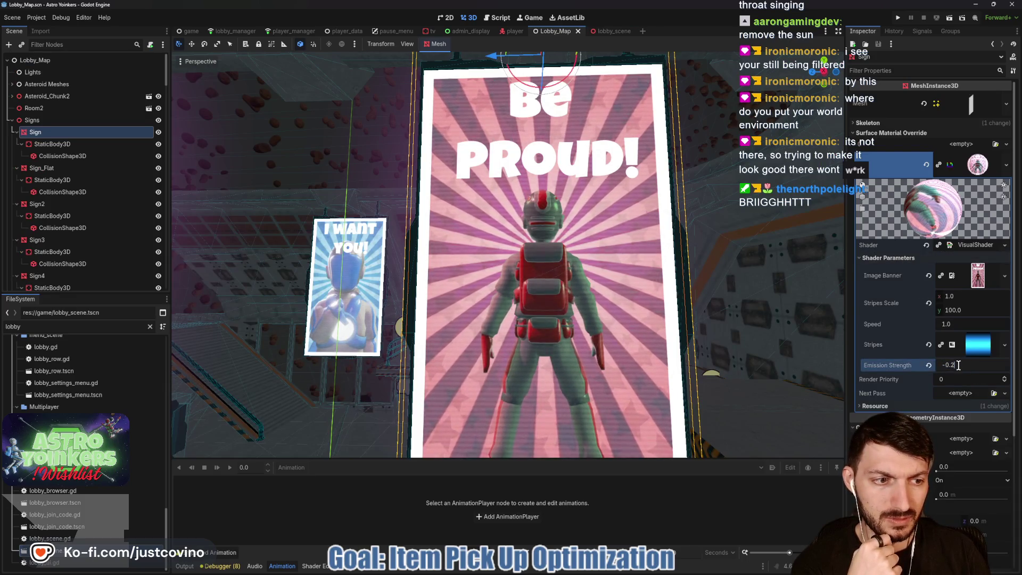
pyautogui.write('-0.5')
pyautogui.press('Return')
pyautogui.hotkey('ctrl', 's')
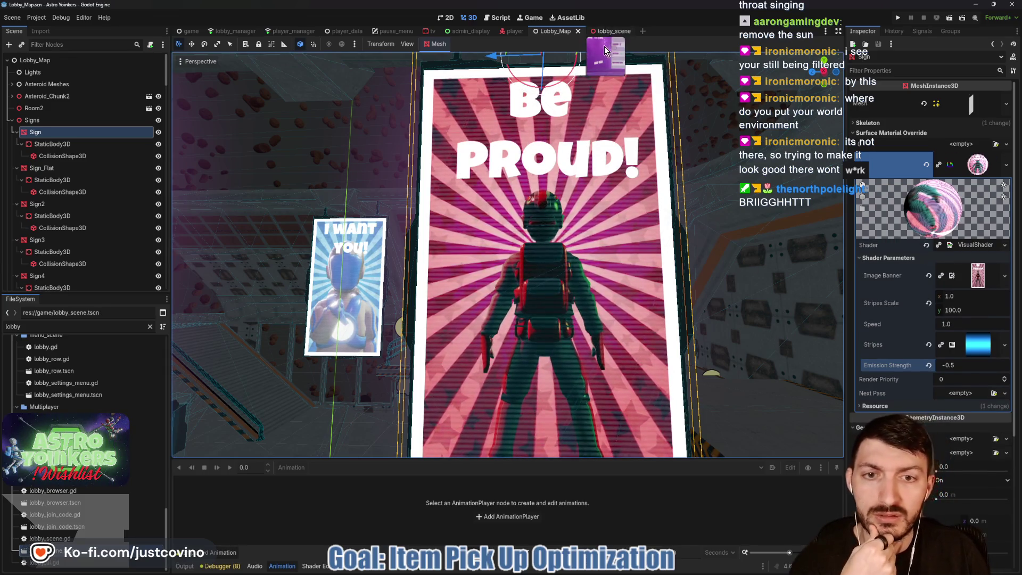
pyautogui.click(603, 30)
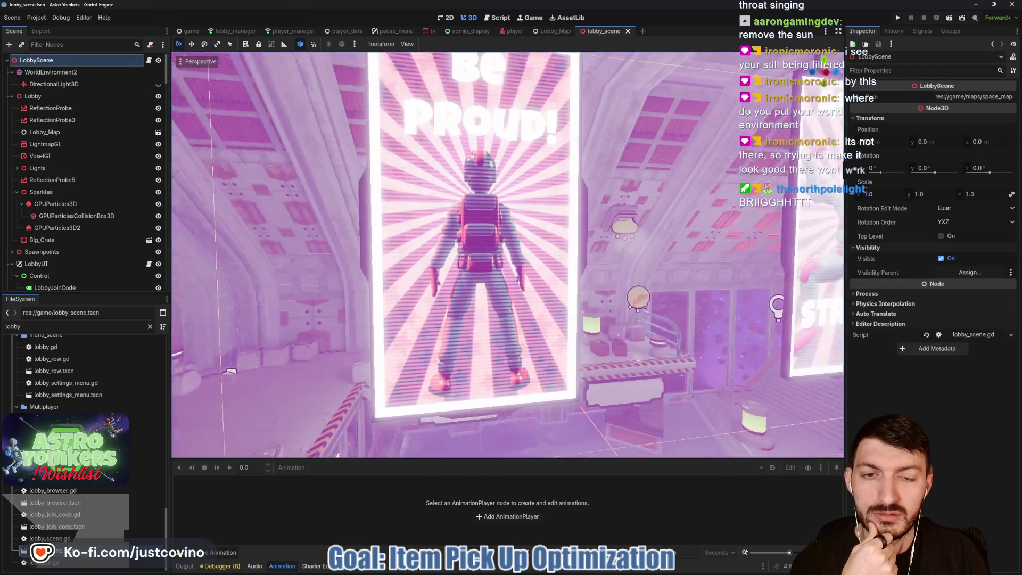
pyautogui.moveTo(646, 232)
pyautogui.mouseDown()
pyautogui.moveTo(479, 208)
pyautogui.moveTo(543, 213)
pyautogui.moveTo(519, 222)
pyautogui.mouseUp()
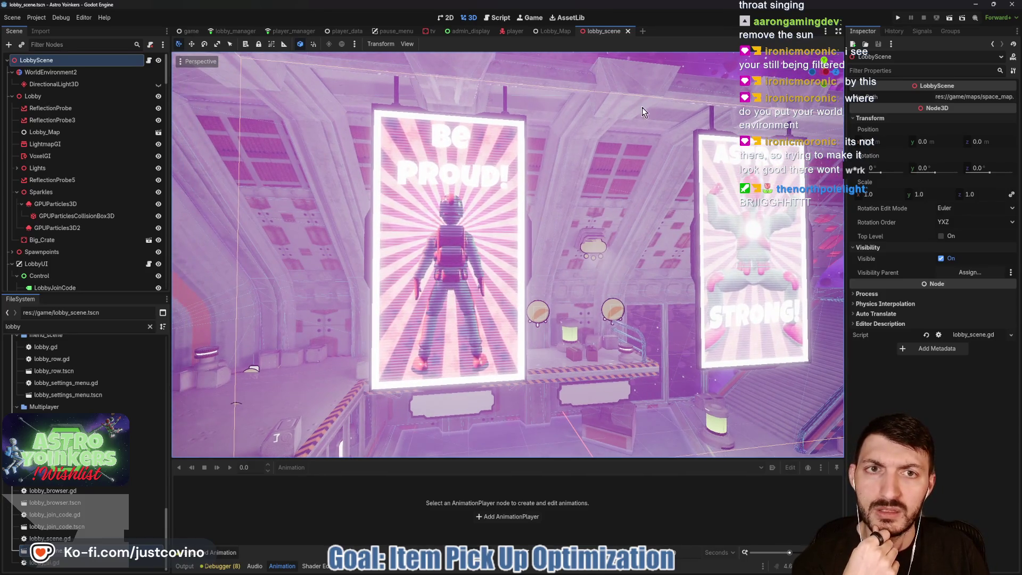
# Step: Set the sign's Emission Strength to -1.0 and check the darker sign in lobby_scene
pyautogui.click(545, 31)
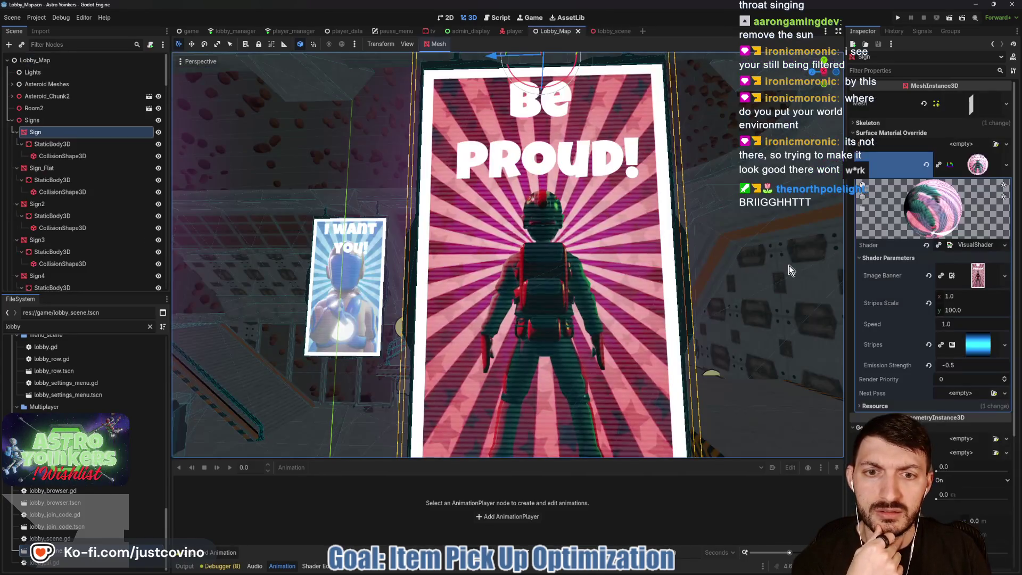
pyautogui.click(959, 366)
pyautogui.write('-1')
pyautogui.press('Return')
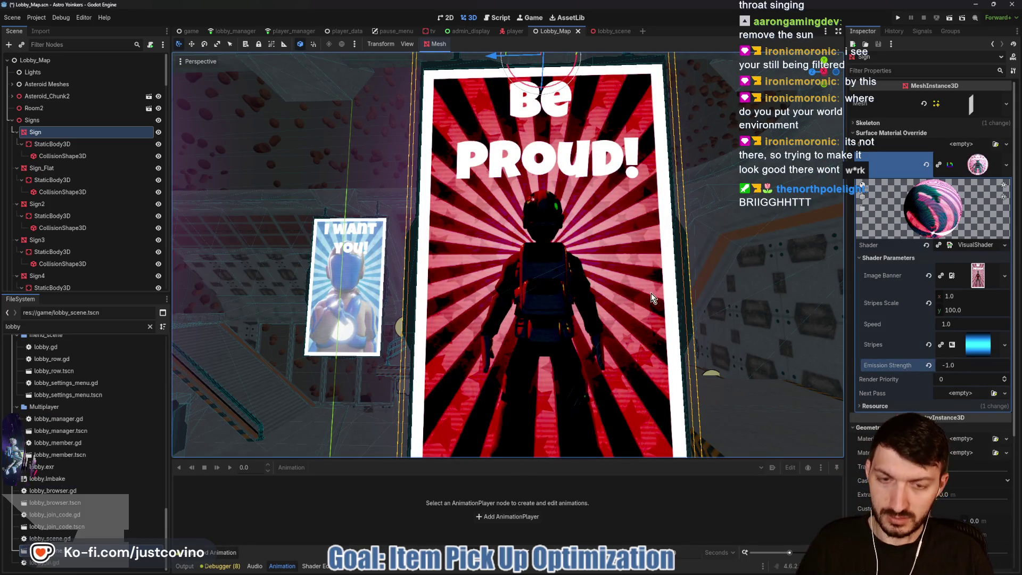
pyautogui.click(604, 31)
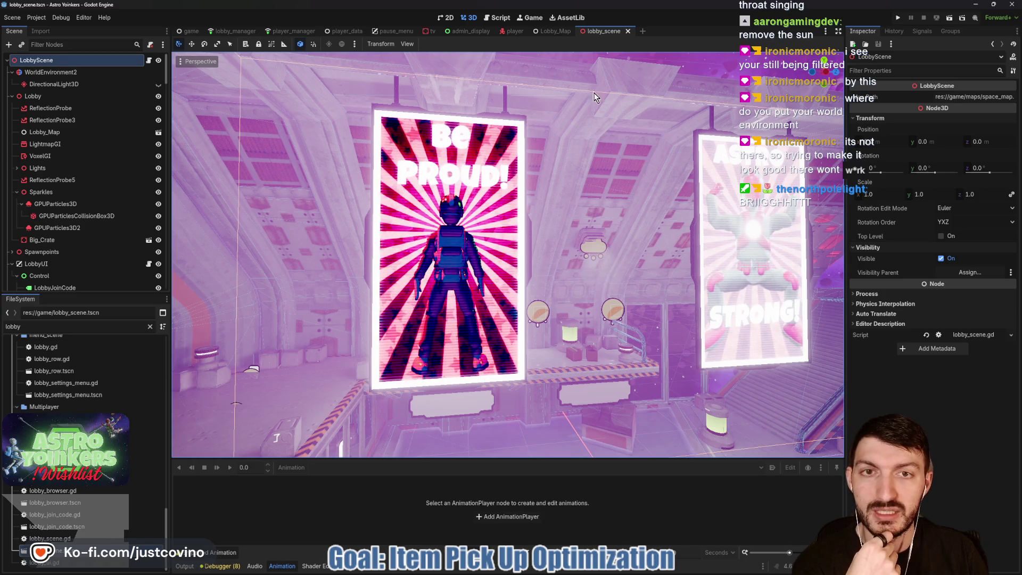
# Step: Back in Lobby_Map, set Emission Strength to 0.0 and save the scene
pyautogui.moveTo(547, 33)
pyautogui.hotkey('ctrl', 'shift', 'Tab')
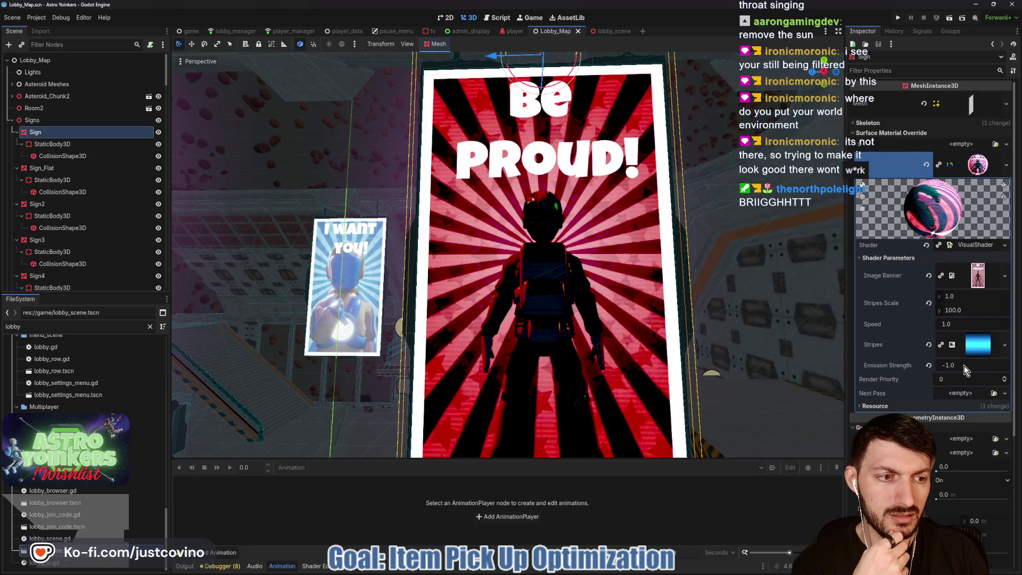
pyautogui.click(963, 365)
pyautogui.write('0')
pyautogui.press('Return')
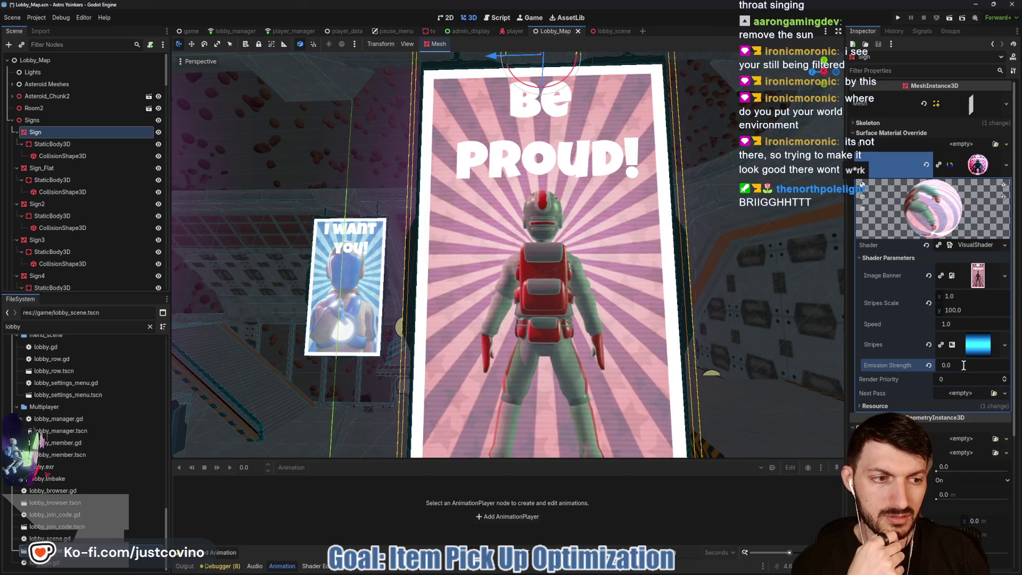
pyautogui.hotkey('ctrl', 's')
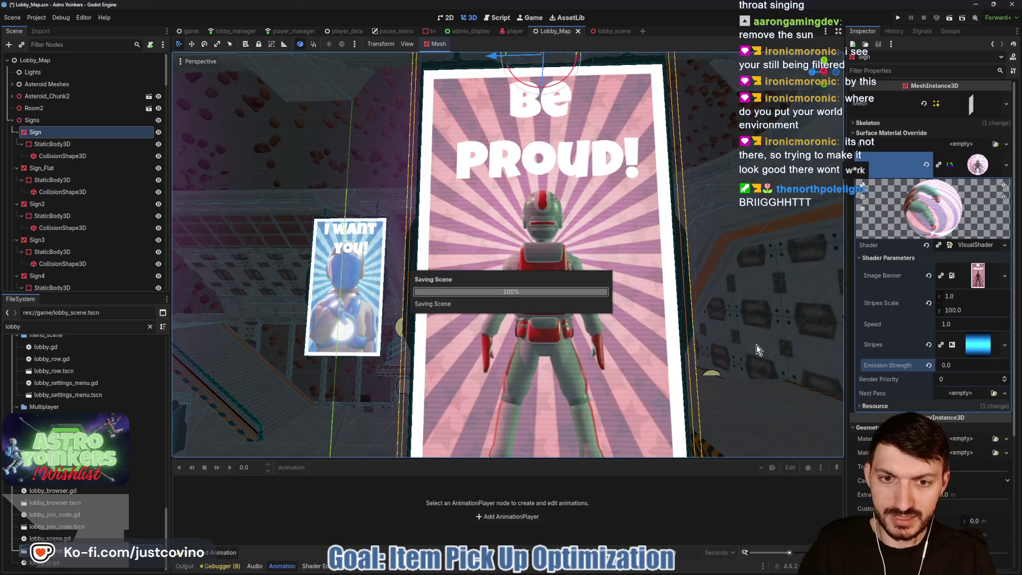
pyautogui.rightClick(972, 354)
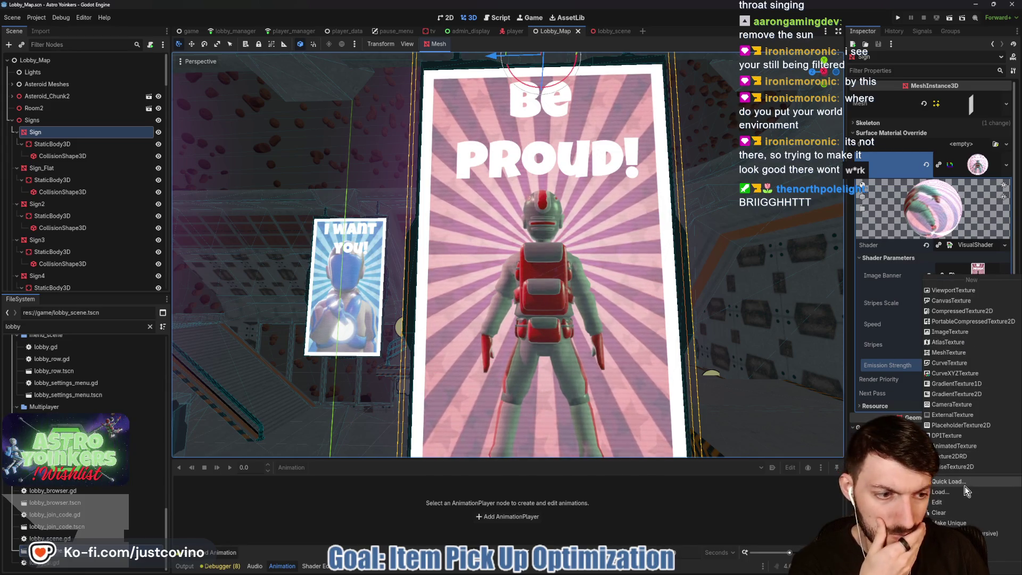
pyautogui.click(947, 425)
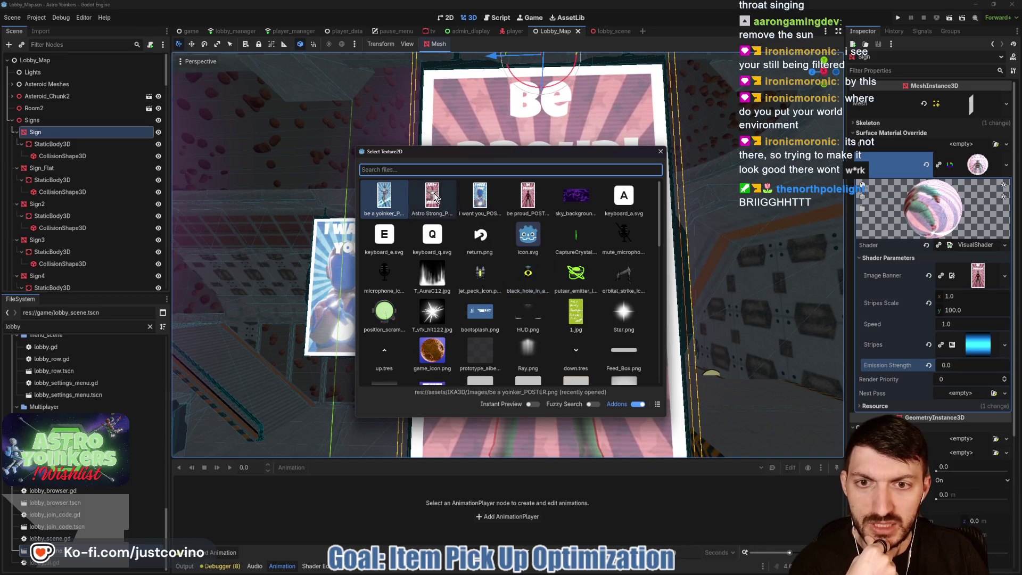
pyautogui.scroll(-6, 509, 250)
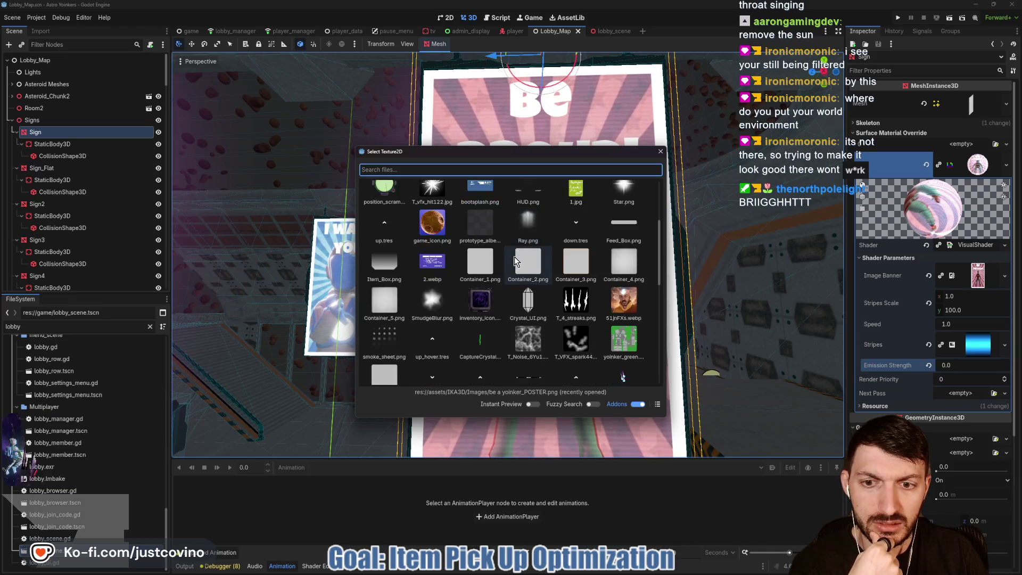
pyautogui.scroll(-5, 514, 256)
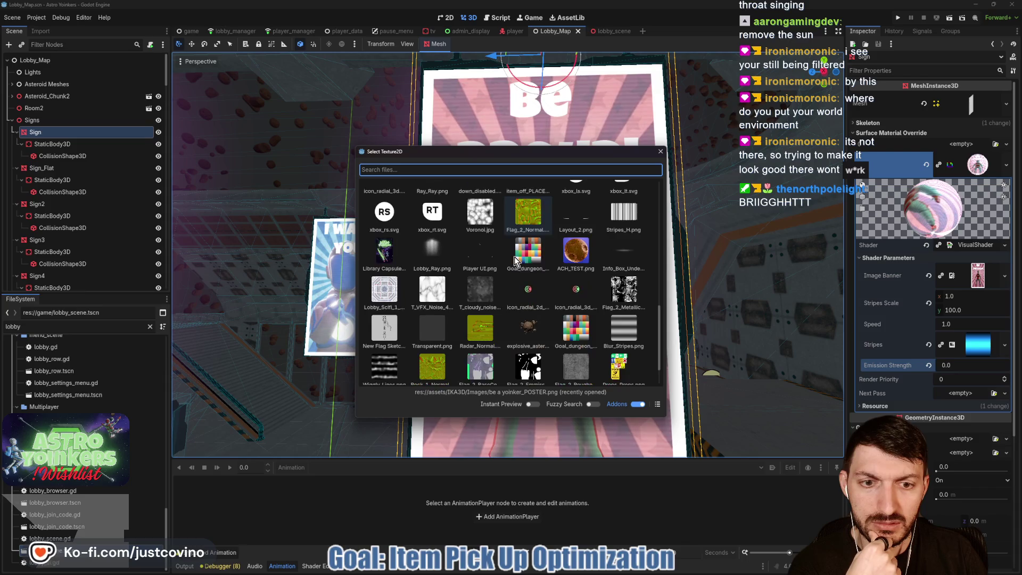
pyautogui.click(661, 151)
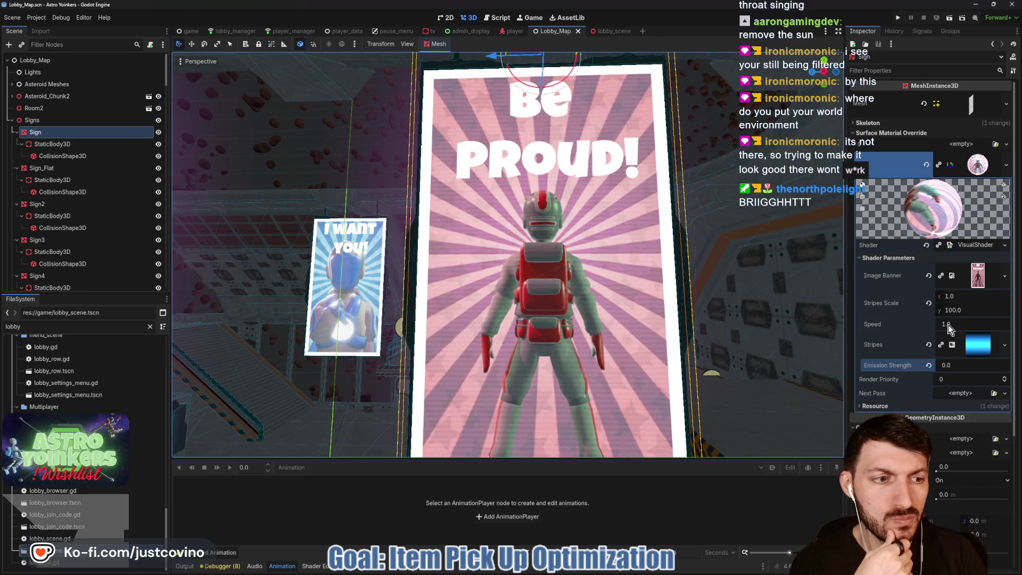
pyautogui.click(970, 345)
pyautogui.rightClick(974, 348)
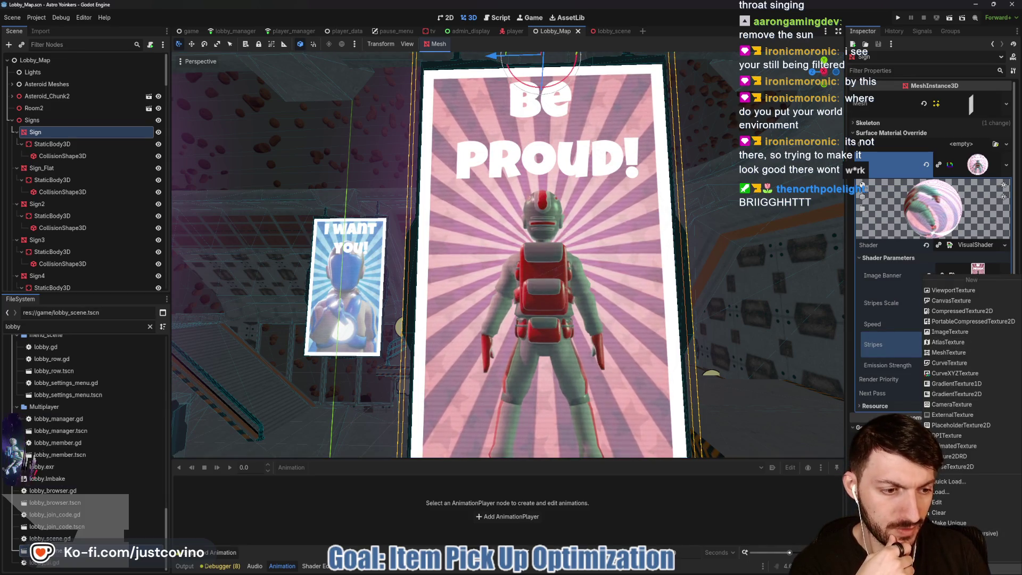
pyautogui.click(938, 512)
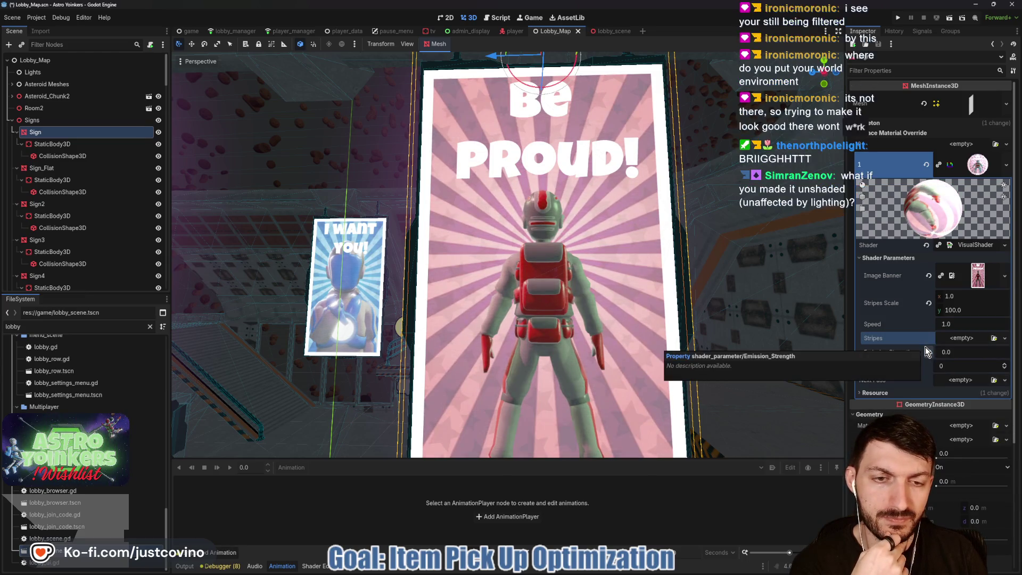
pyautogui.click(959, 337)
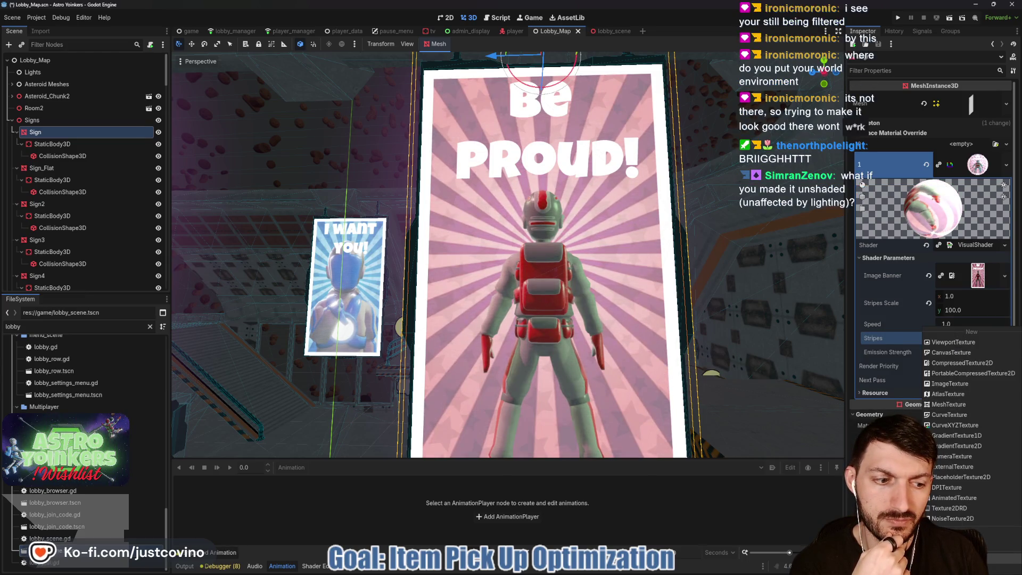
pyautogui.hotkey('ctrl', 'z')
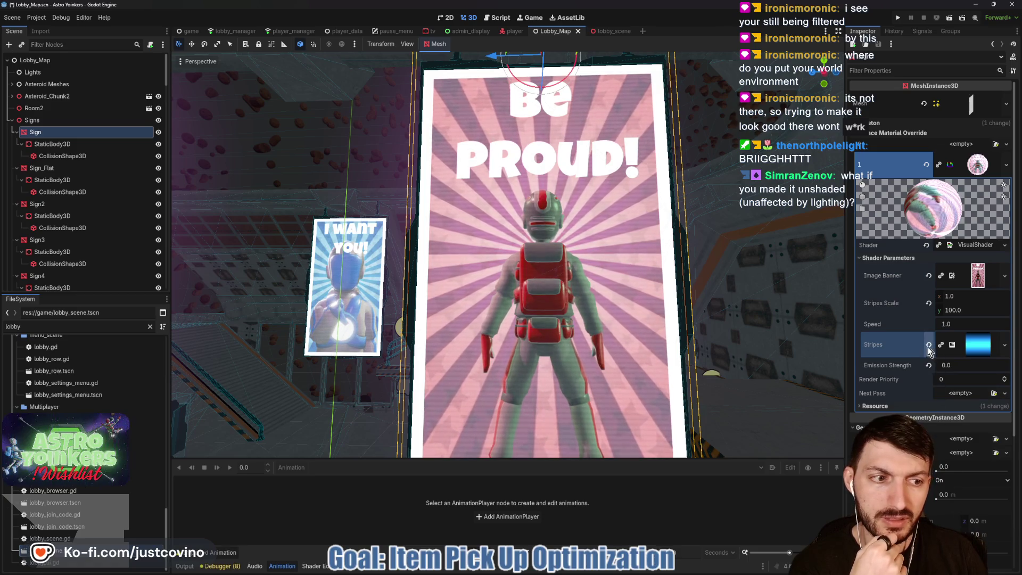
pyautogui.click(928, 346)
pyautogui.click(974, 340)
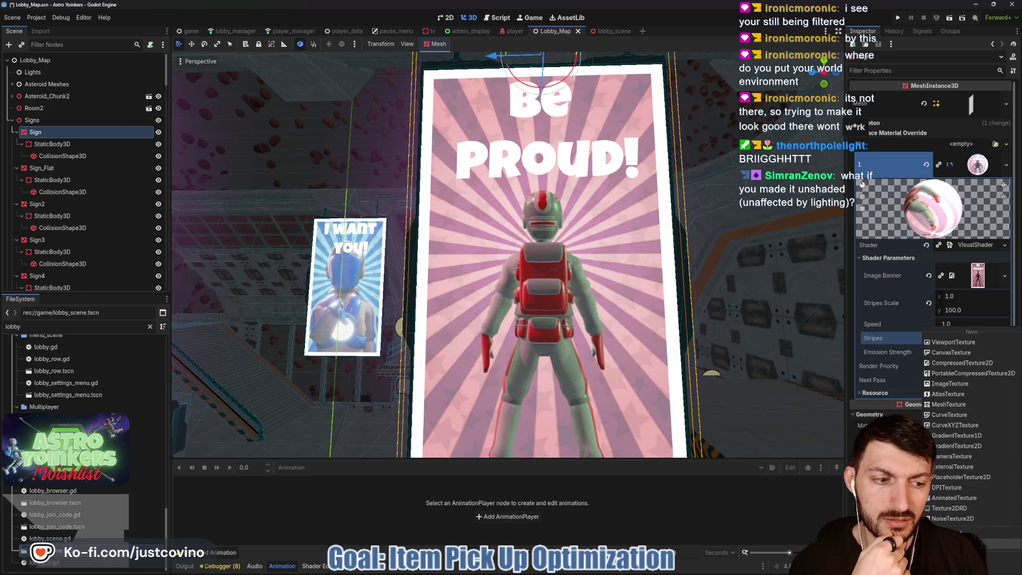
pyautogui.hotkey('ctrl', 'z')
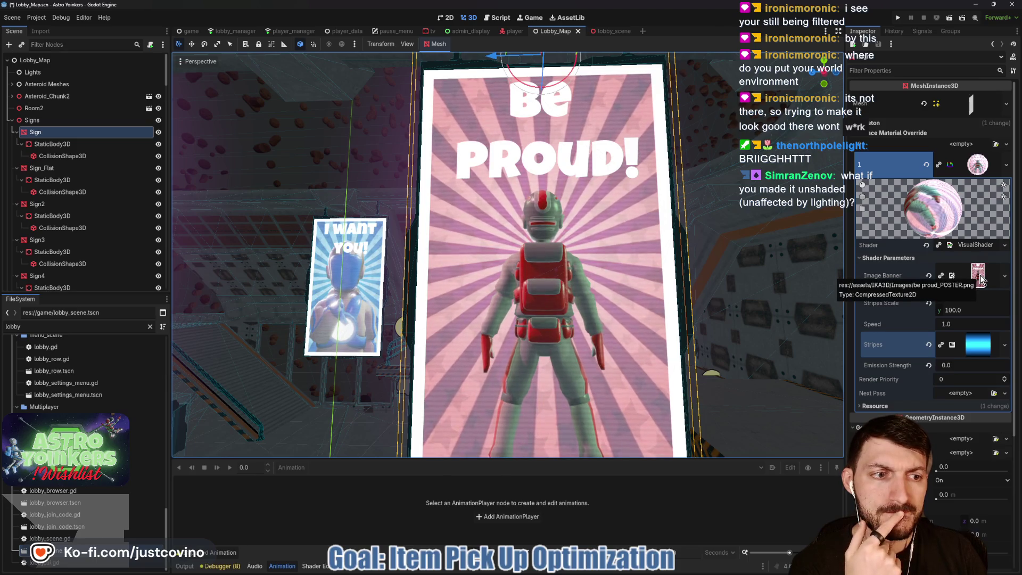
pyautogui.click(961, 144)
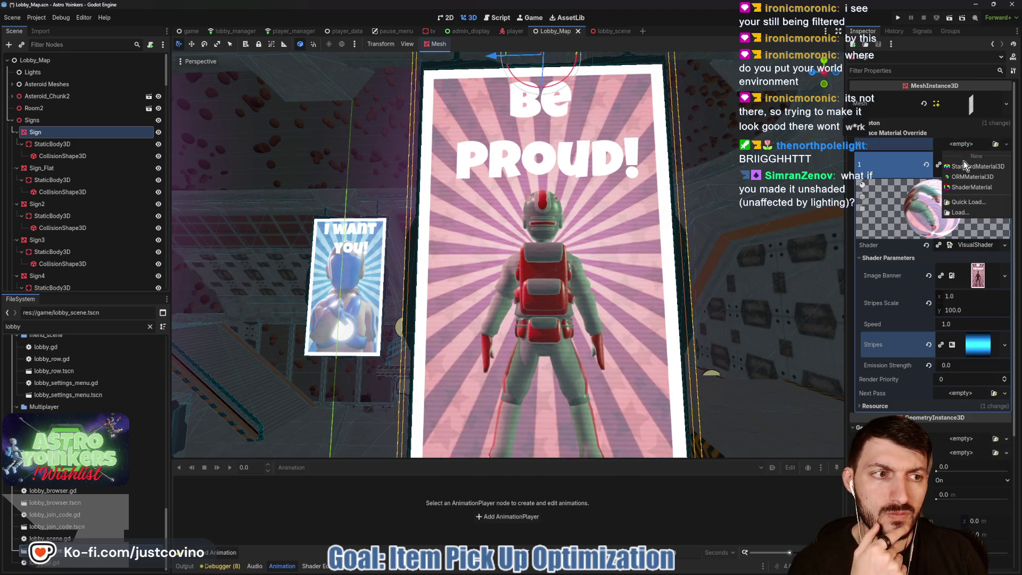
pyautogui.click(972, 201)
pyautogui.doubleClick(437, 202)
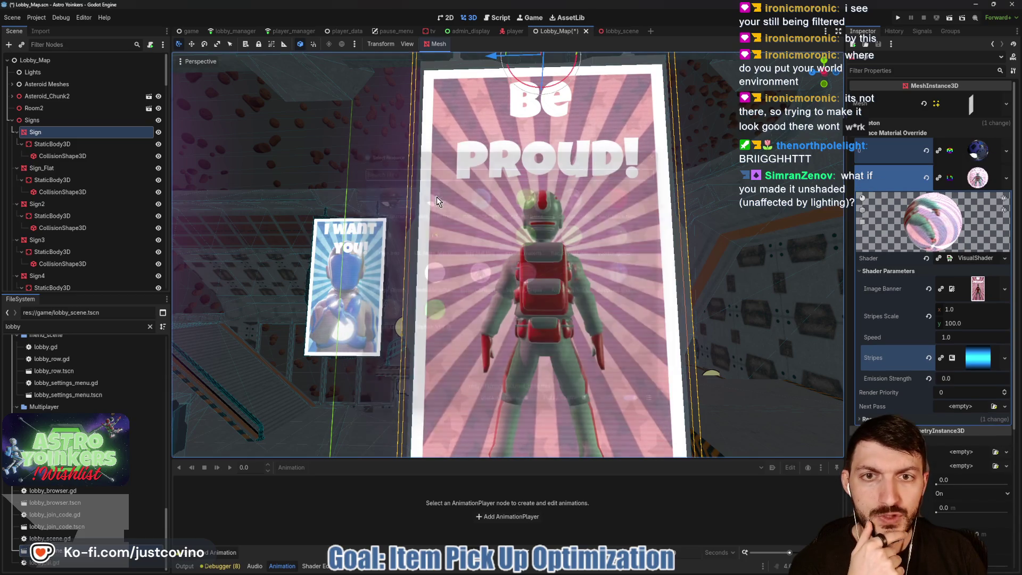
pyautogui.click(926, 172)
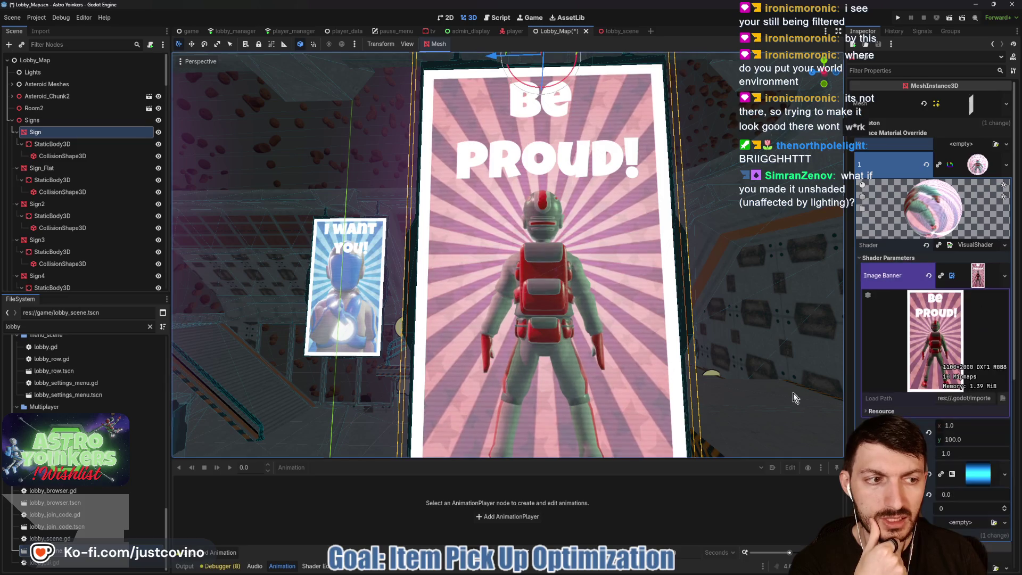
pyautogui.click(970, 245)
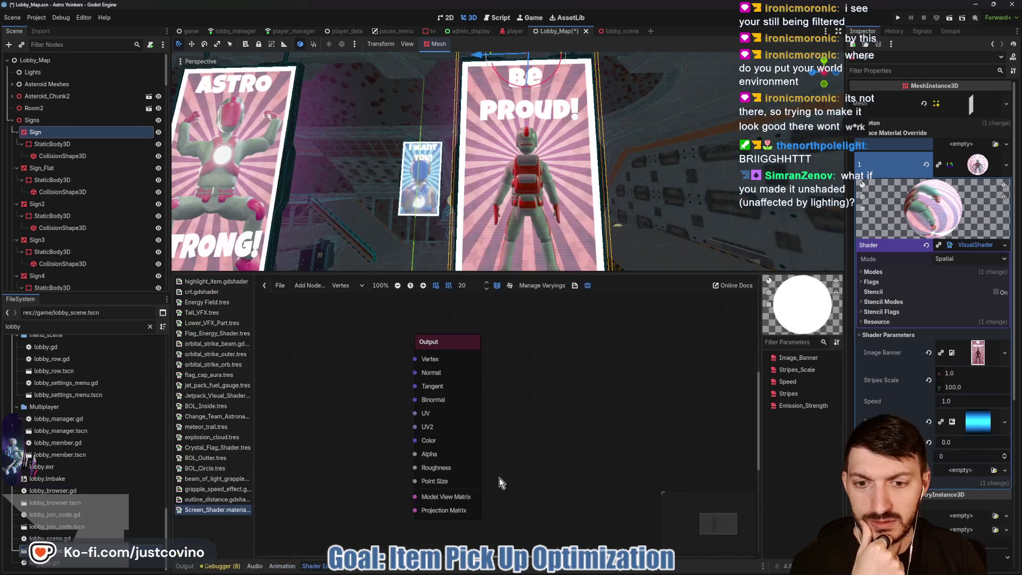
# Step: Switch the sign's VisualShader to Fragment, enable the Unshaded flag, and save Lobby_Map
pyautogui.click(343, 286)
pyautogui.click(344, 307)
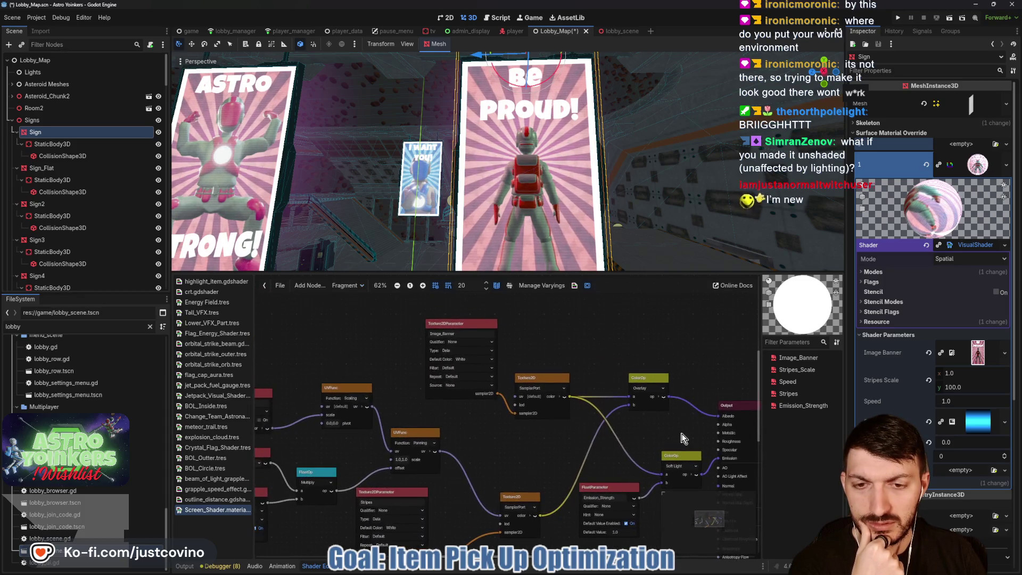
pyautogui.moveTo(683, 438); pyautogui.dragTo(654, 405)
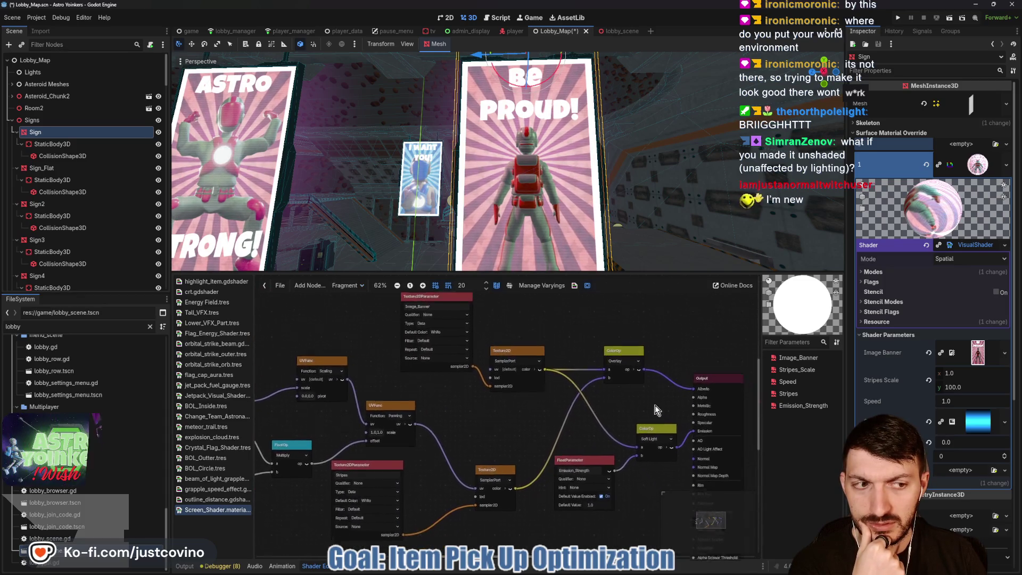
pyautogui.click(894, 274)
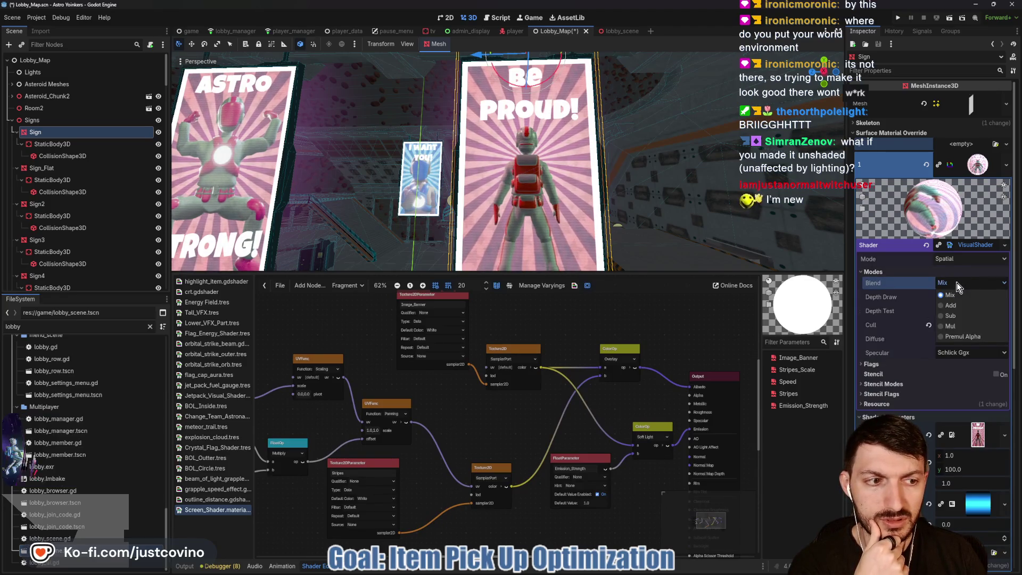
pyautogui.click(902, 365)
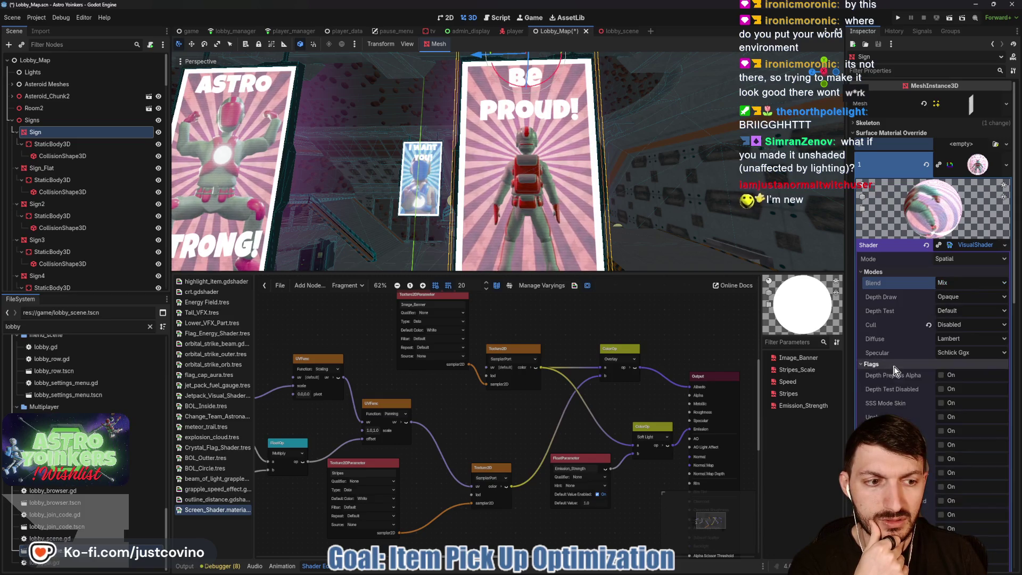
pyautogui.scroll(-3, 899, 391)
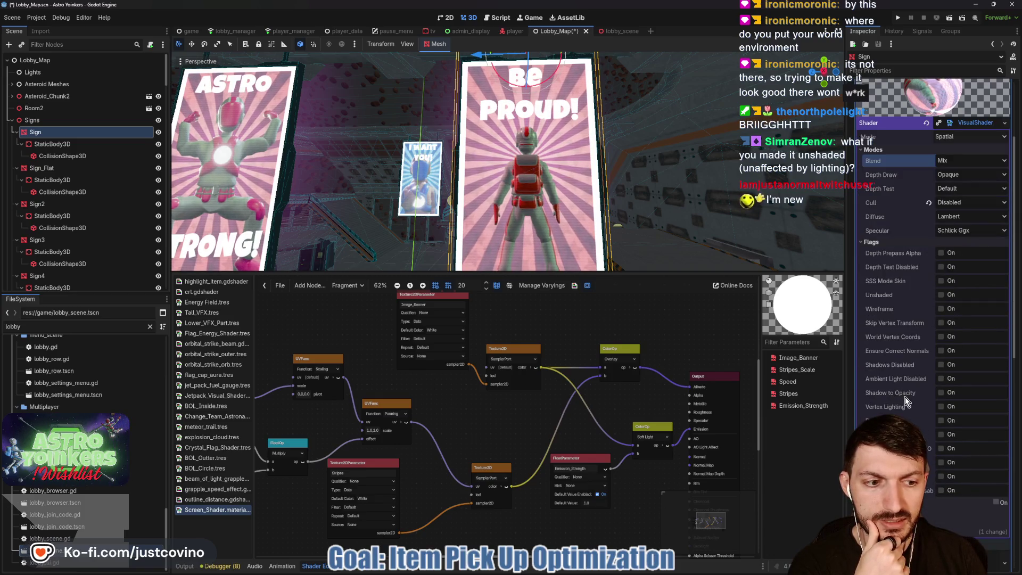
pyautogui.click(940, 407)
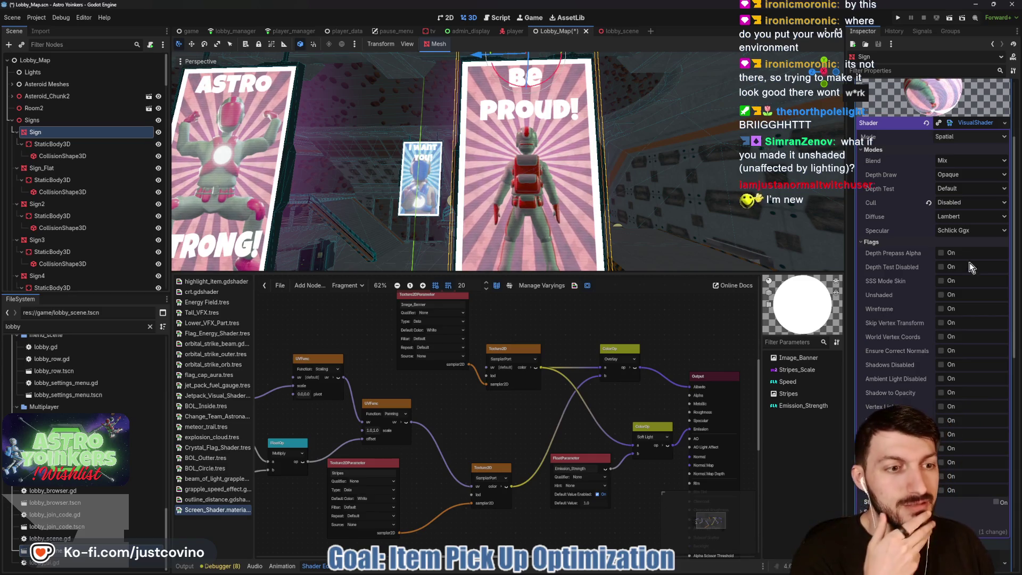
pyautogui.click(941, 294)
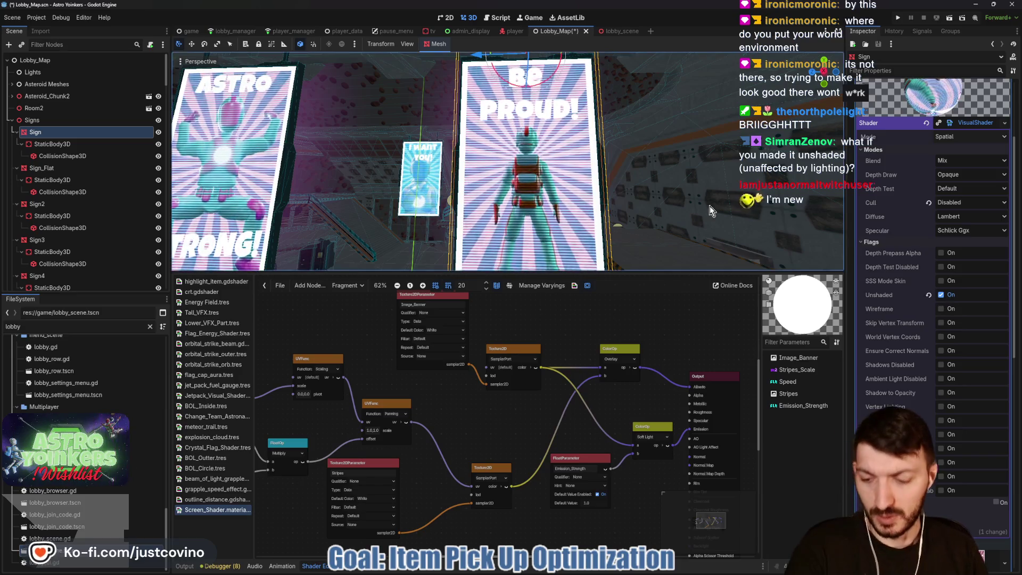
pyautogui.hotkey('ctrl', 's')
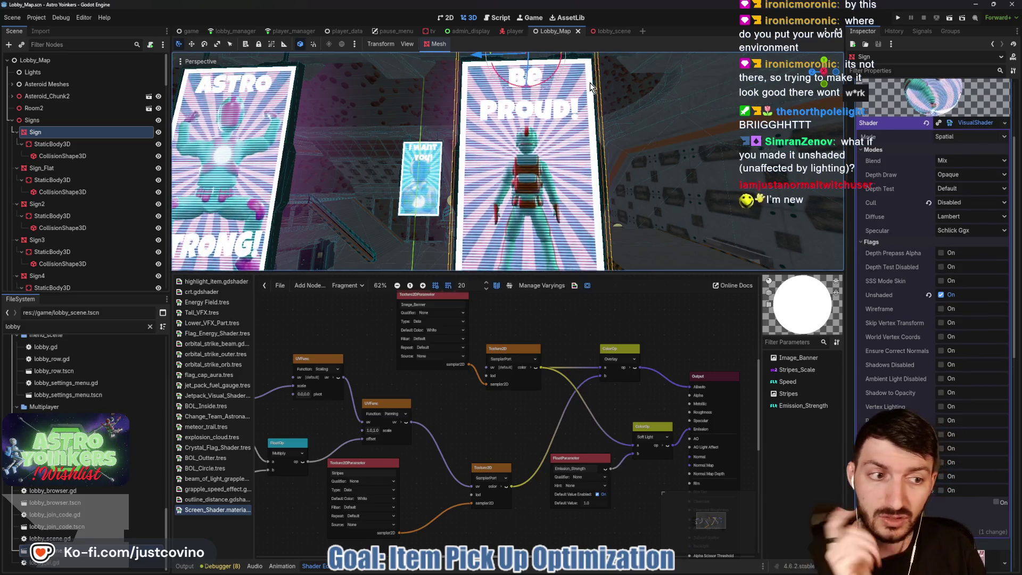
# Step: Save Lobby_Map, enlarge the 3D view over the shader graph, and show the sign's shader parameters
pyautogui.click(605, 30)
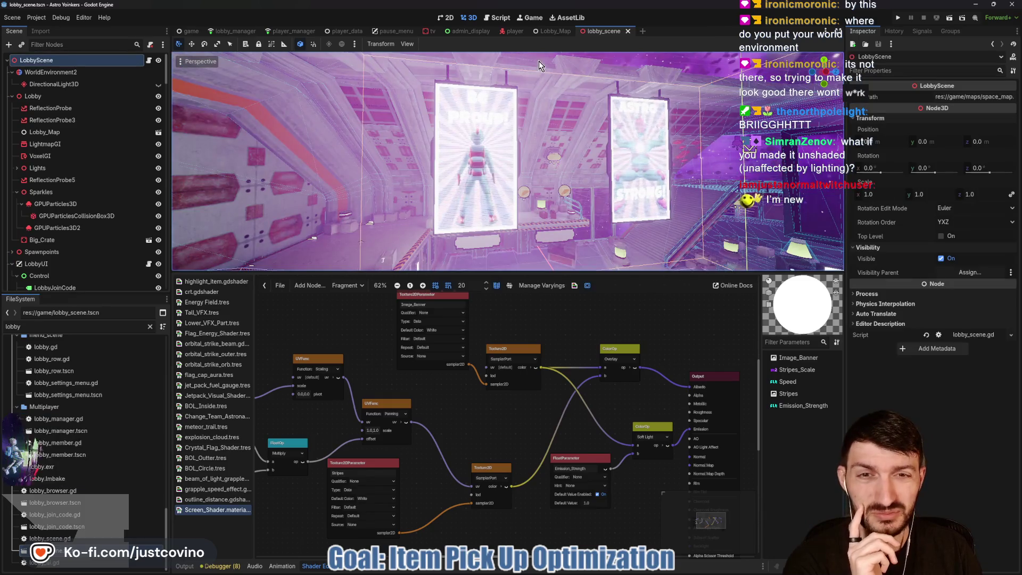
pyautogui.click(553, 31)
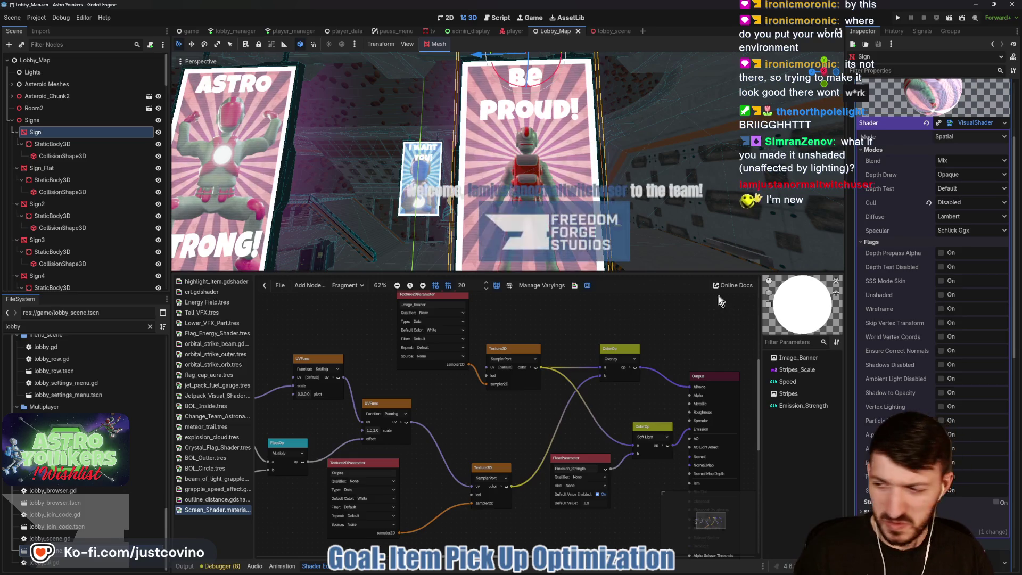
pyautogui.hotkey('ctrl', 's')
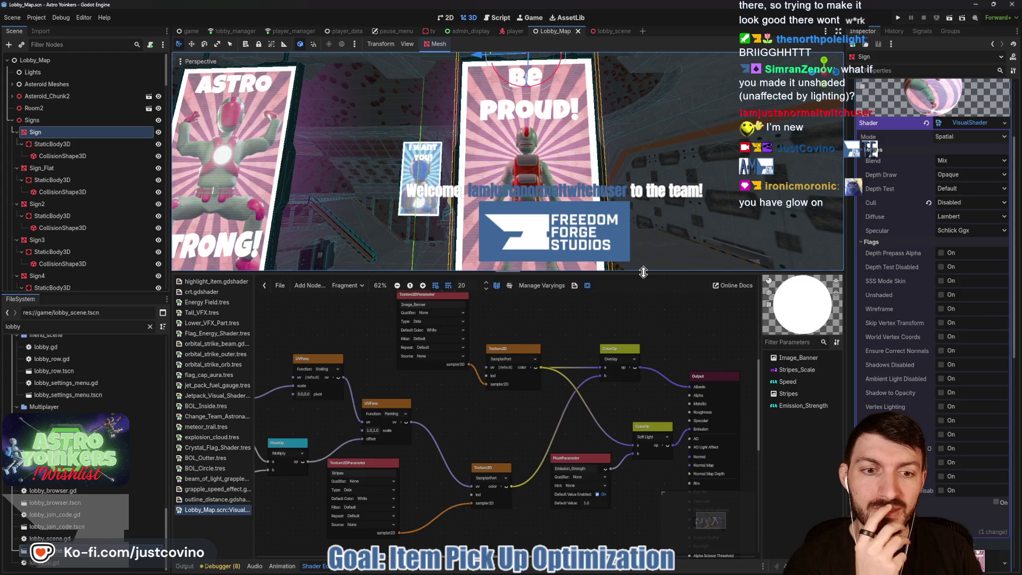
pyautogui.moveTo(643, 272); pyautogui.dragTo(643, 436)
pyautogui.scroll(-3, 890, 232)
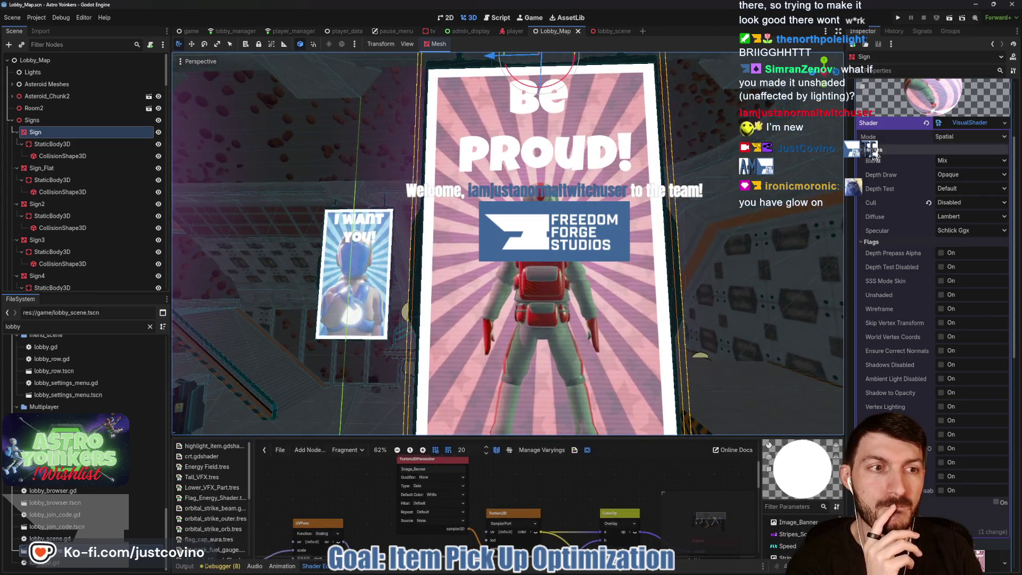
pyautogui.click(963, 126)
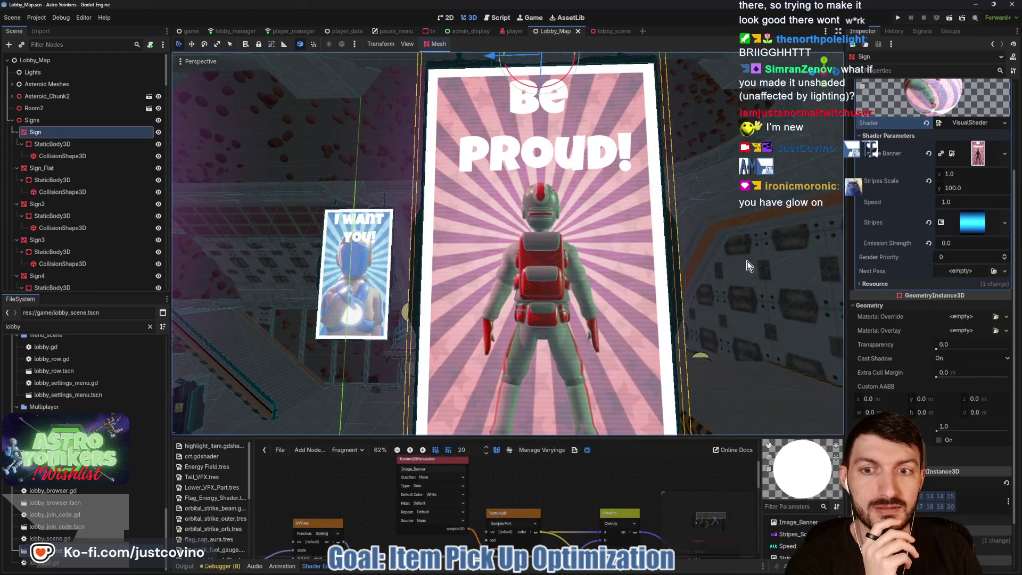
pyautogui.scroll(6, 711, 287)
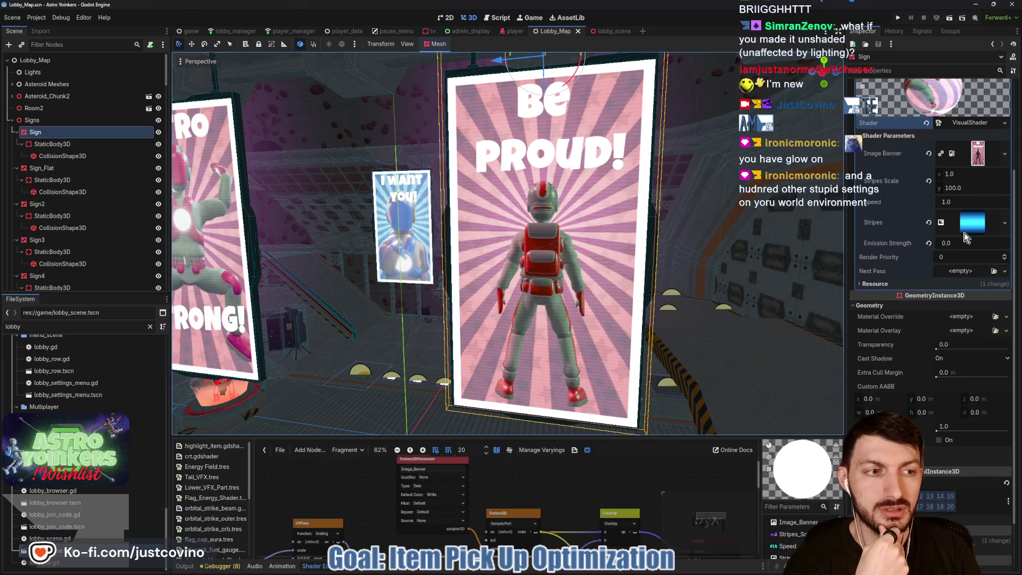
# Step: Collapse Shader Parameters, inspect the VisualShader's flags and depth setting, then view lobby_scene
pyautogui.click(946, 136)
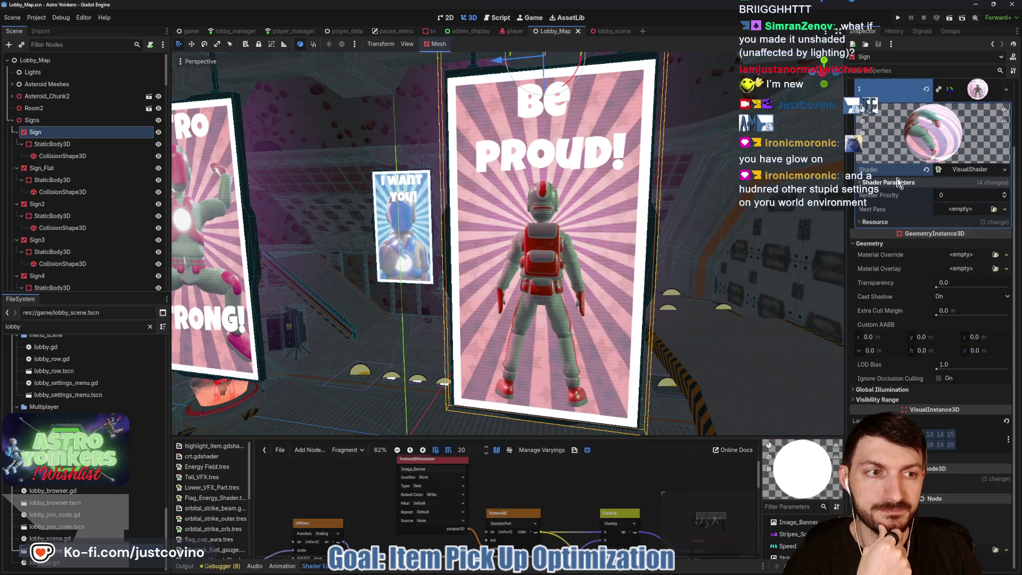
pyautogui.click(969, 170)
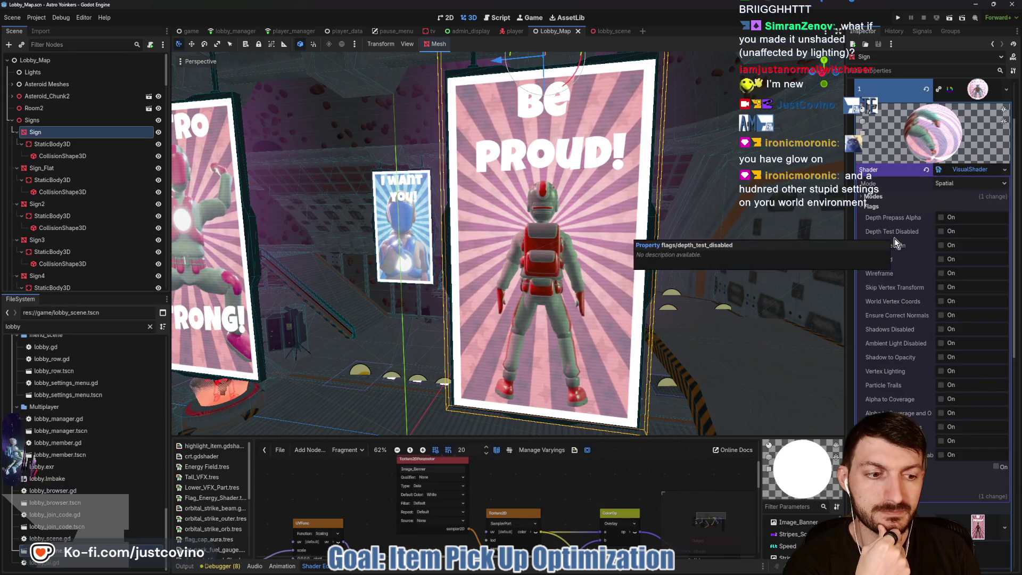
pyautogui.click(936, 475)
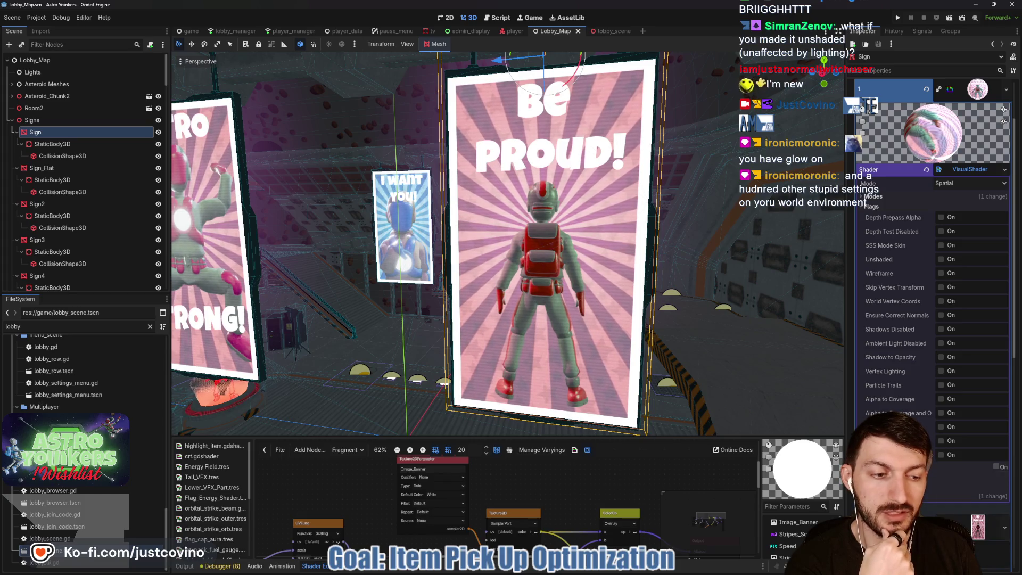
pyautogui.click(608, 32)
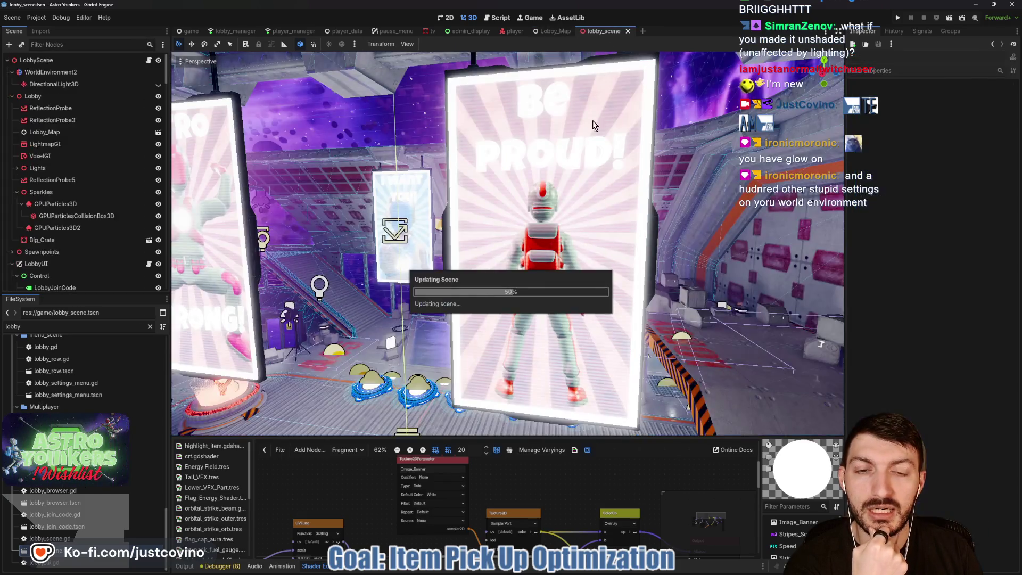
# Step: Select WorldEnvironment2 and toggle Glow on and off to compare the posters
pyautogui.click(50, 73)
pyautogui.click(974, 97)
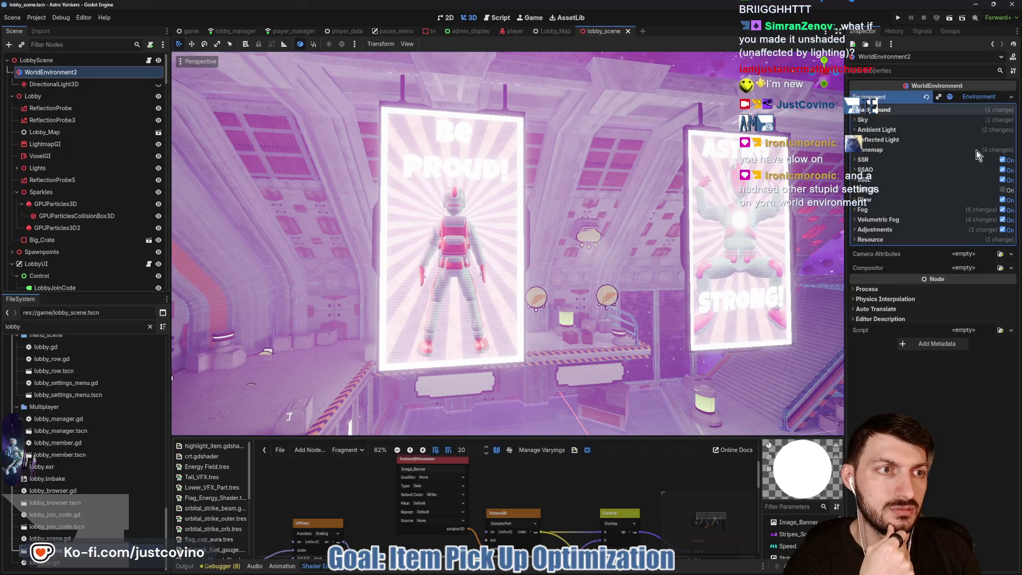
pyautogui.click(1003, 200)
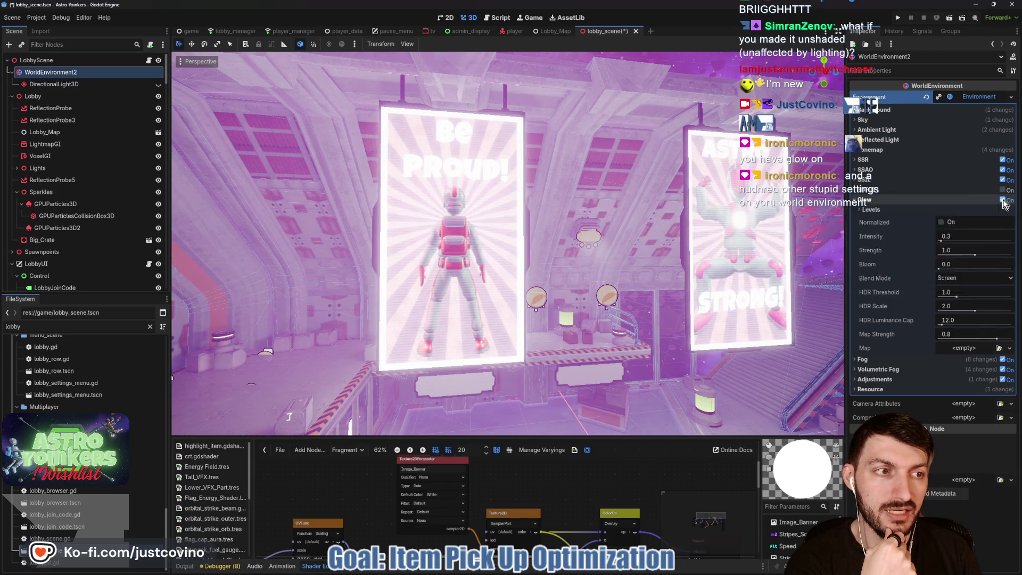
pyautogui.click(1003, 201)
pyautogui.click(1002, 201)
pyautogui.click(1002, 201)
pyautogui.click(1002, 201)
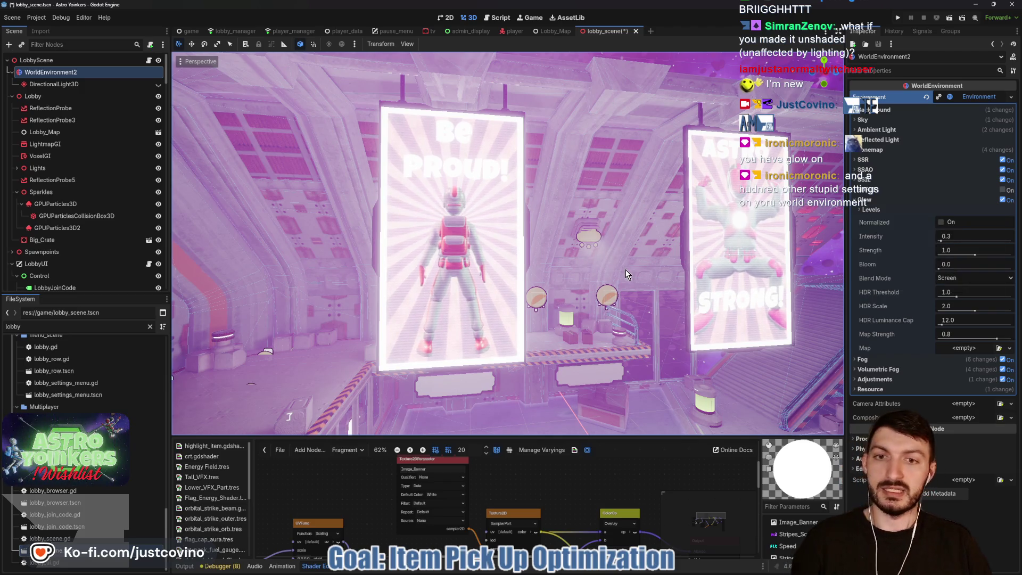
pyautogui.moveTo(498, 271)
pyautogui.mouseDown()
pyautogui.moveTo(437, 240)
pyautogui.moveTo(421, 250)
pyautogui.moveTo(426, 228)
pyautogui.moveTo(441, 239)
pyautogui.moveTo(442, 213)
pyautogui.moveTo(458, 202)
pyautogui.moveTo(638, 266)
pyautogui.mouseUp()
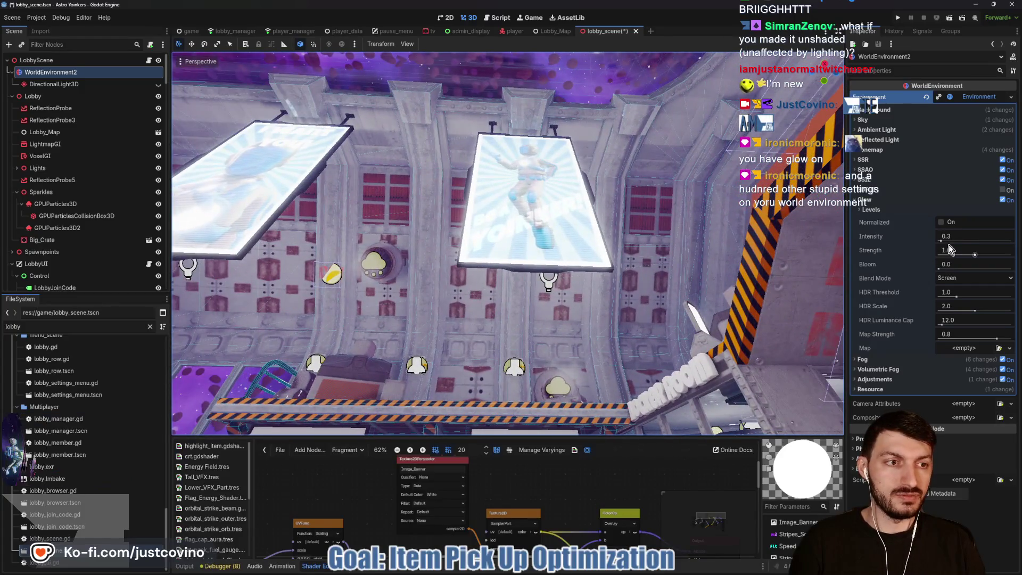
# Step: Keep comparing Glow on the billboards, leave it on, save lobby_scene, and return to Lobby_Map
pyautogui.click(1003, 201)
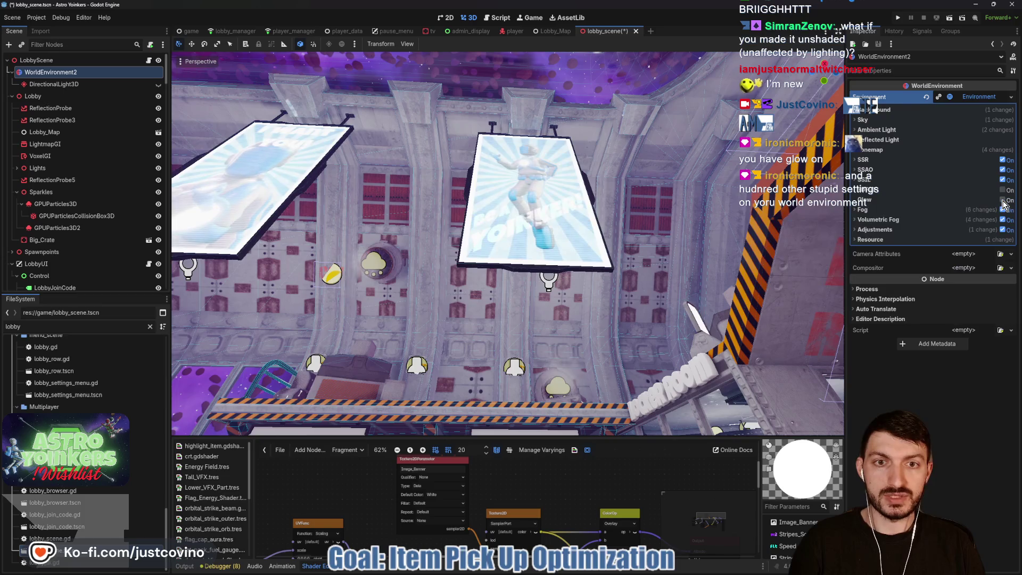
pyautogui.click(1002, 201)
pyautogui.click(1002, 201)
pyautogui.click(1003, 201)
pyautogui.click(1003, 201)
pyautogui.click(1003, 201)
pyautogui.click(1003, 201)
pyautogui.click(1002, 201)
pyautogui.click(1002, 202)
pyautogui.click(1003, 202)
pyautogui.hotkey('ctrl', 's')
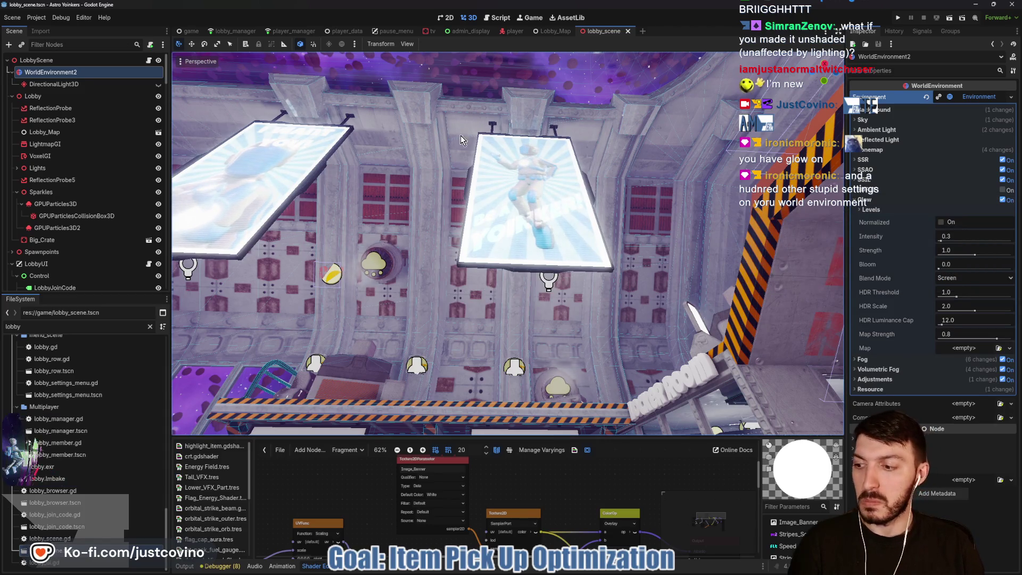
pyautogui.click(555, 31)
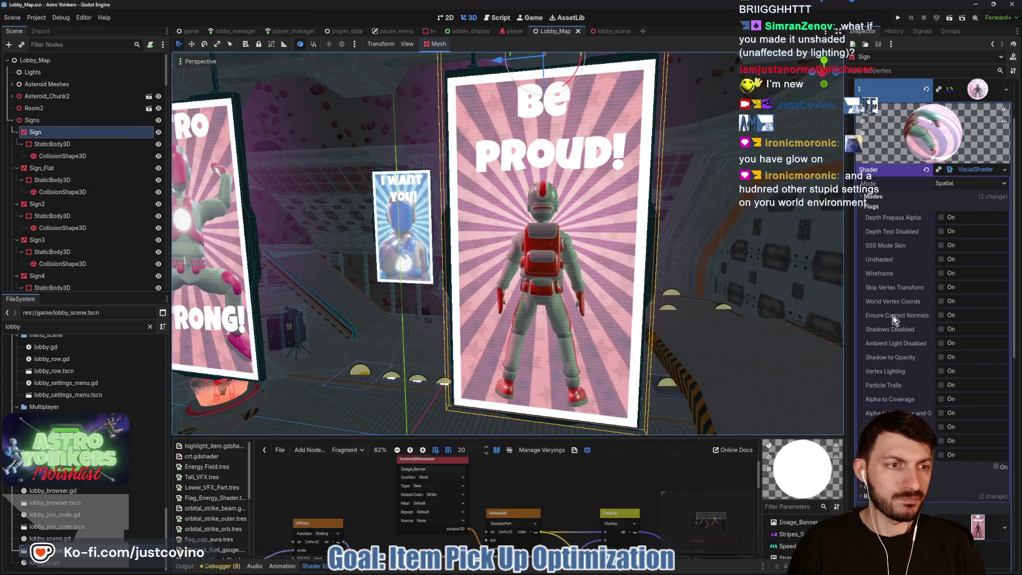
# Step: Open the sign shader's modes and try the Mul blend mode on the Be Proud sign
pyautogui.click(884, 207)
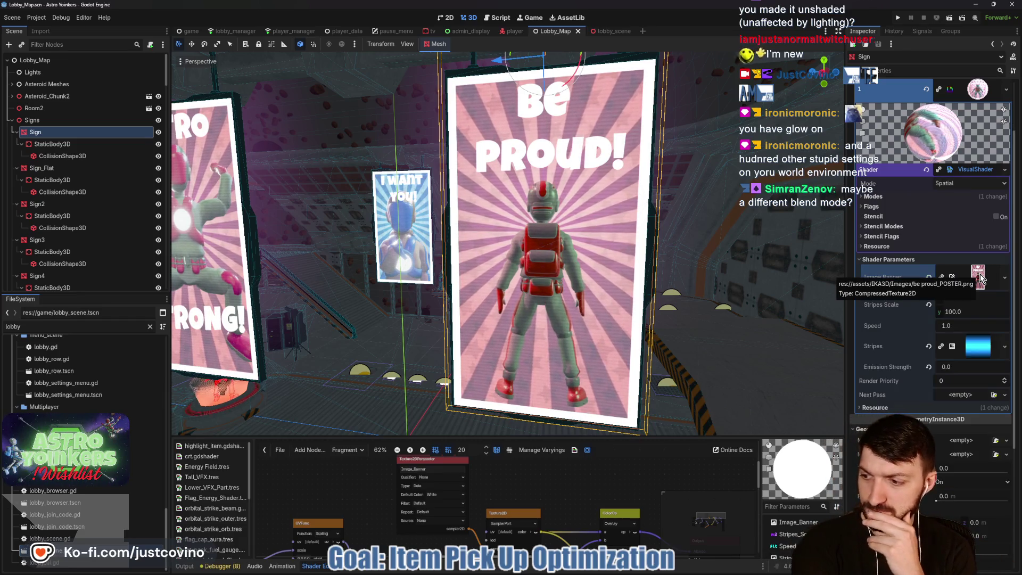
pyautogui.click(886, 197)
pyautogui.click(973, 206)
pyautogui.click(966, 221)
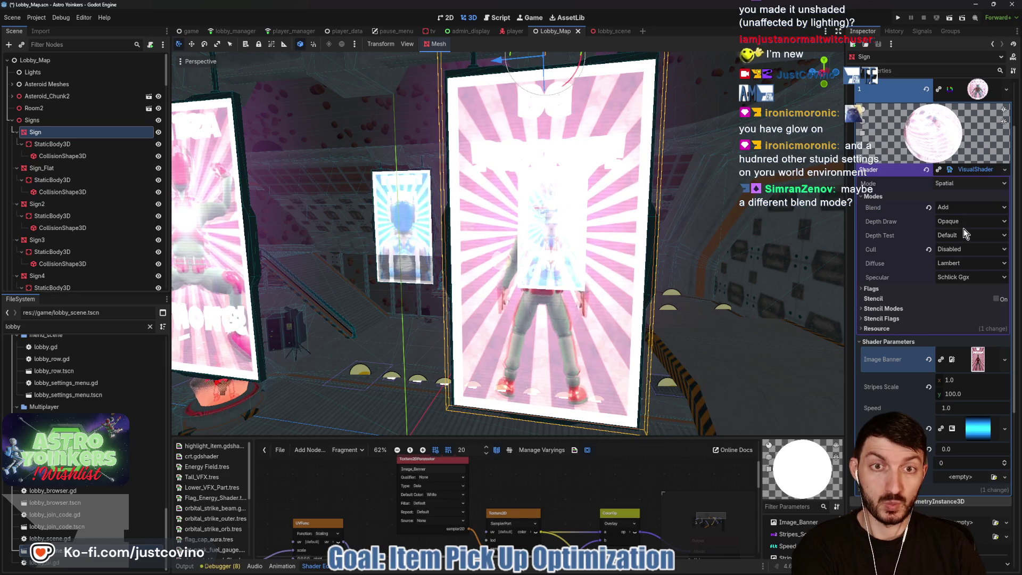
pyautogui.moveTo(753, 234)
pyautogui.mouseDown()
pyautogui.moveTo(828, 250)
pyautogui.moveTo(760, 235)
pyautogui.mouseUp()
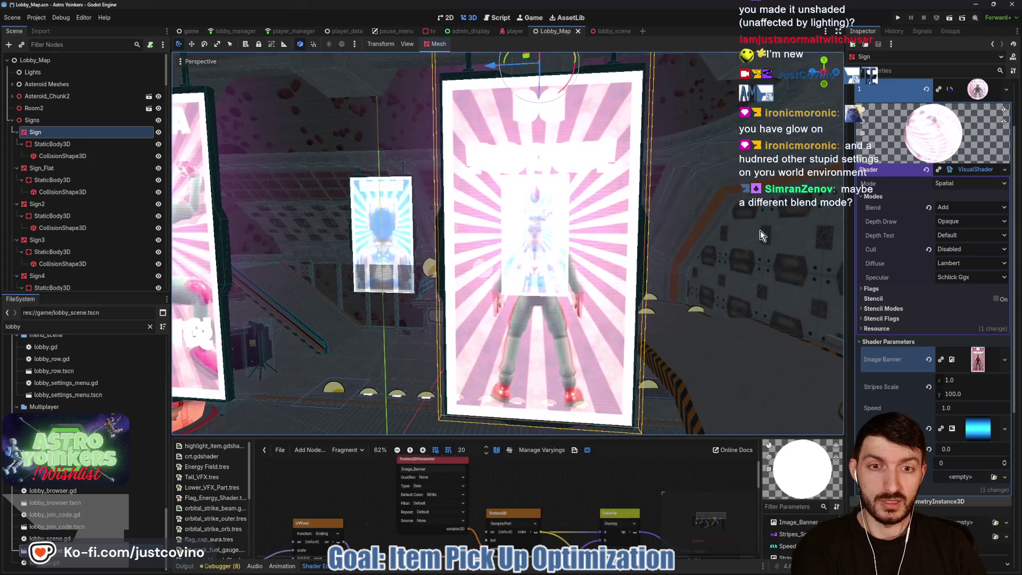
pyautogui.click(950, 207)
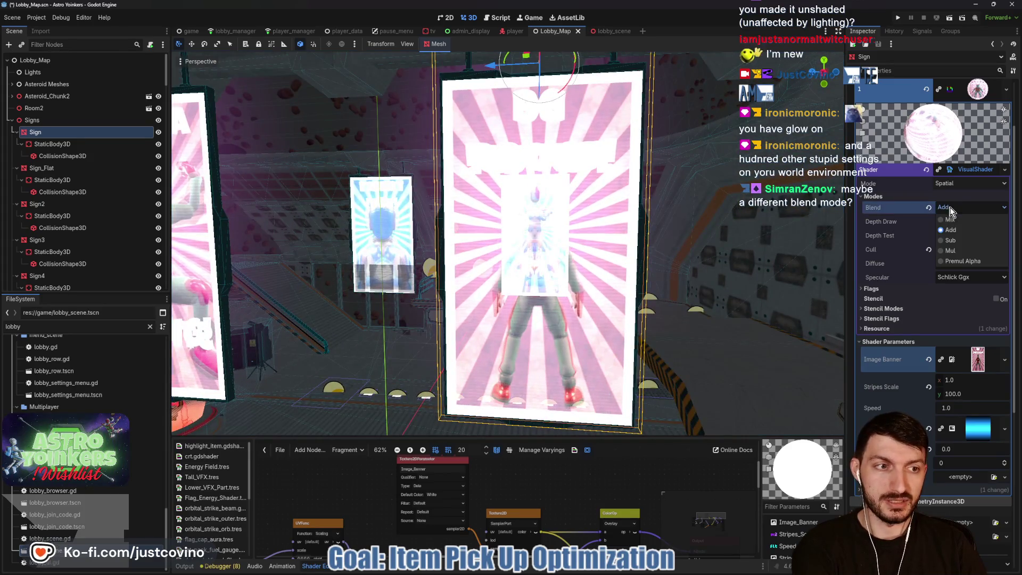
pyautogui.click(961, 250)
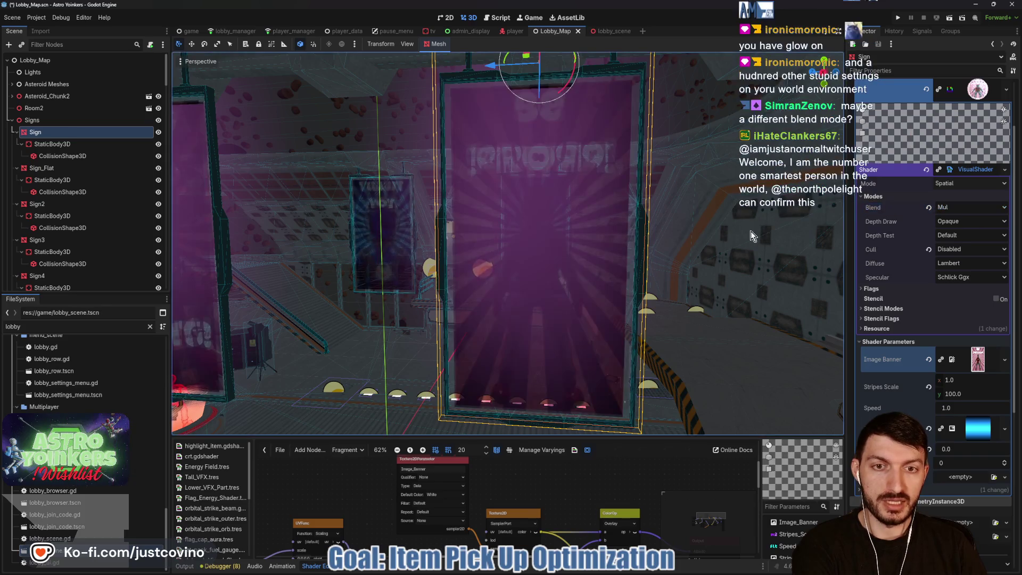
pyautogui.moveTo(753, 228)
pyautogui.mouseDown()
pyautogui.moveTo(464, 238)
pyautogui.moveTo(586, 224)
pyautogui.mouseUp()
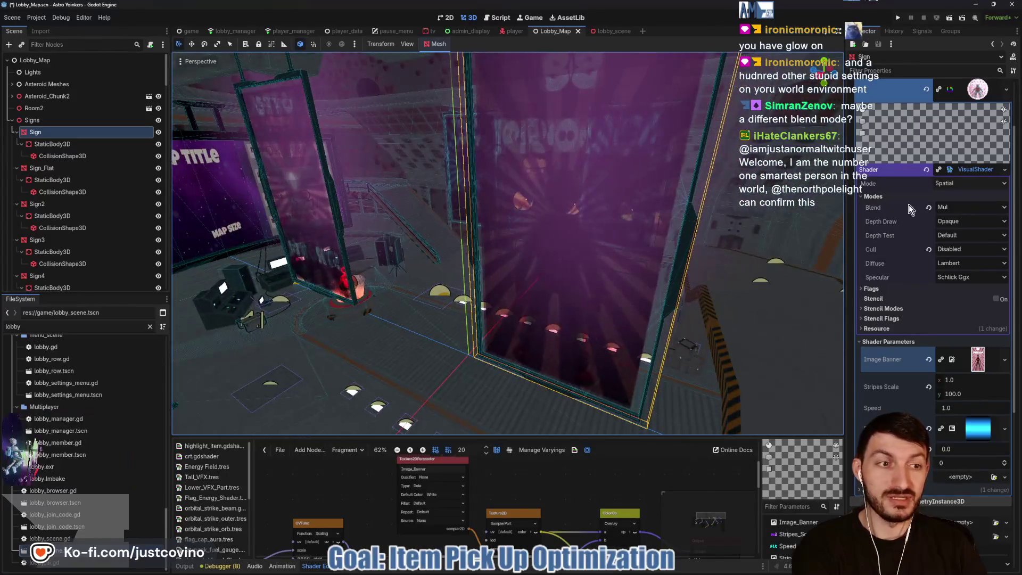
# Step: Revert blend to Mix, try Depth Draw Always, reset it to Opaque, then view lobby_scene
pyautogui.click(927, 208)
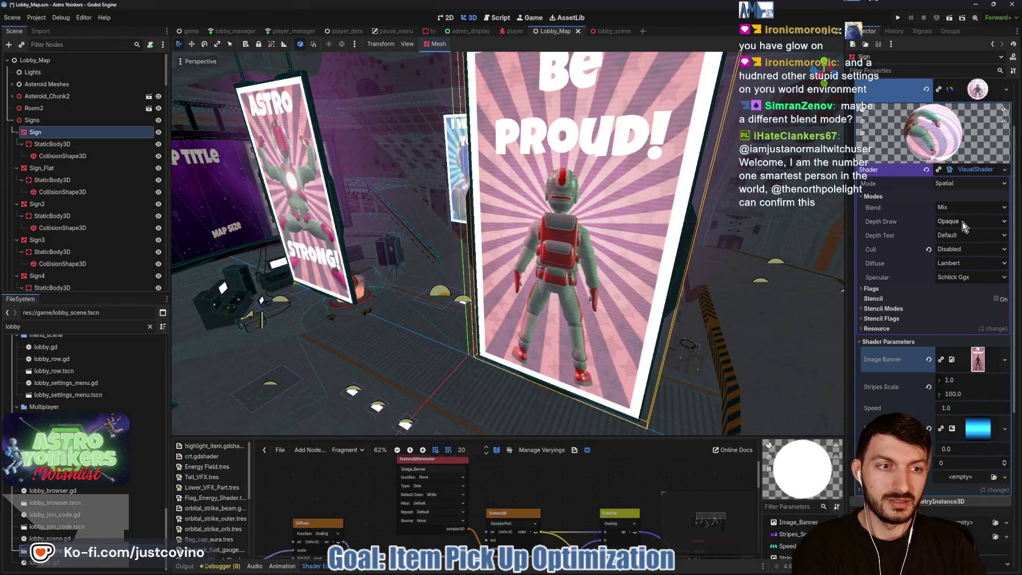
pyautogui.click(963, 226)
pyautogui.click(957, 244)
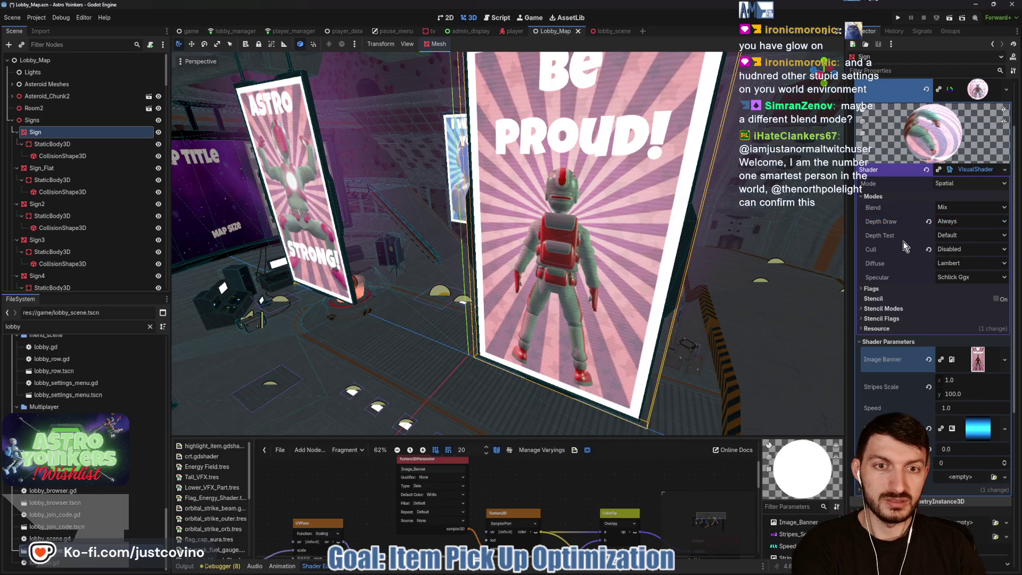
pyautogui.click(929, 222)
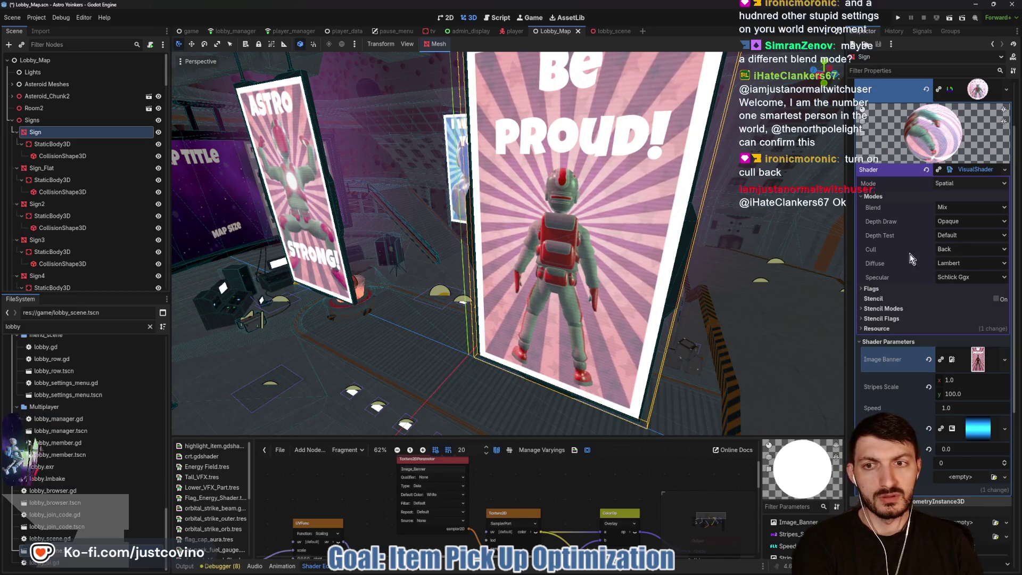
pyautogui.click(605, 34)
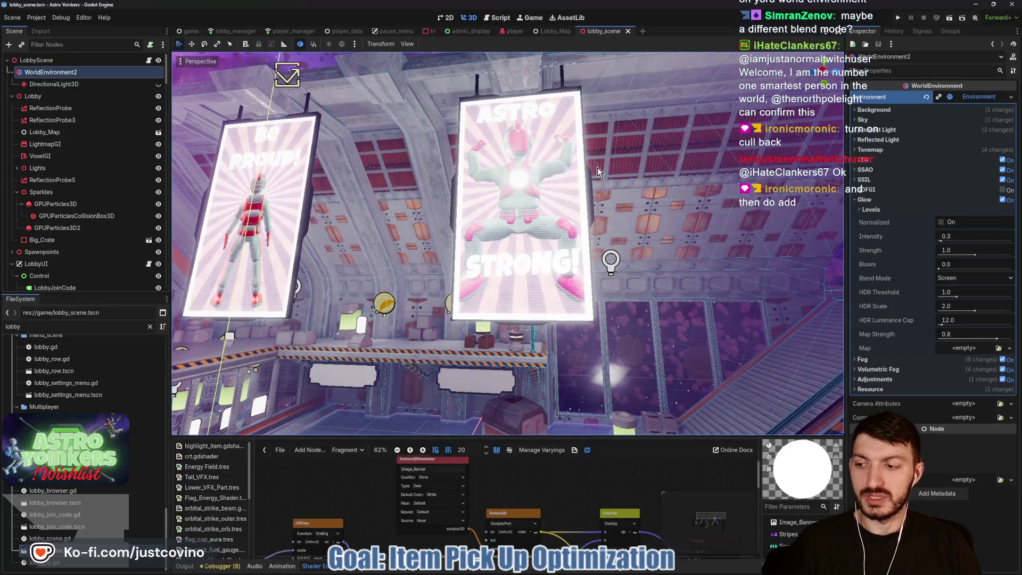
# Step: Set the sign shader's blend mode to Add and save Lobby_Map
pyautogui.click(556, 30)
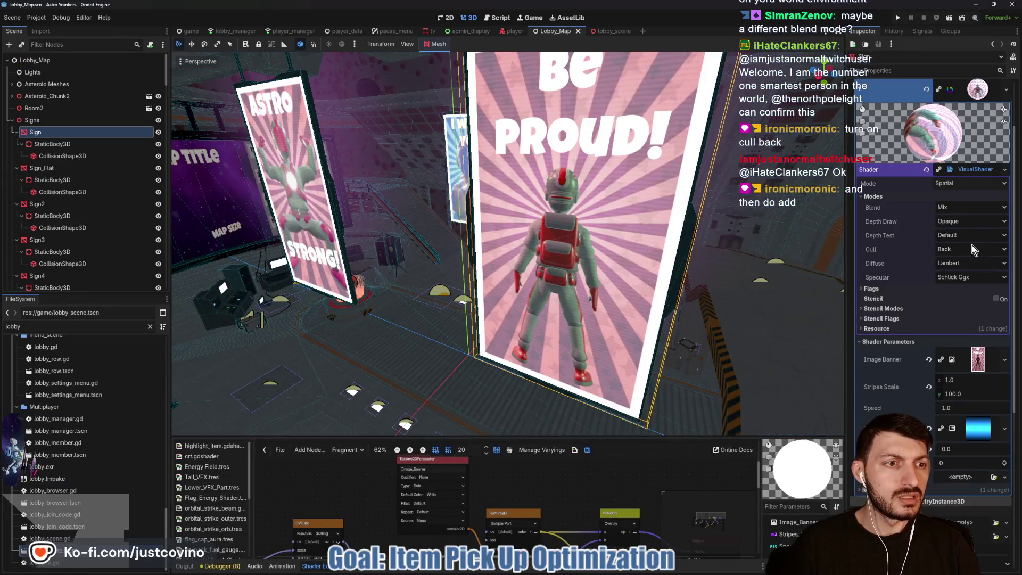
pyautogui.click(953, 206)
pyautogui.click(959, 228)
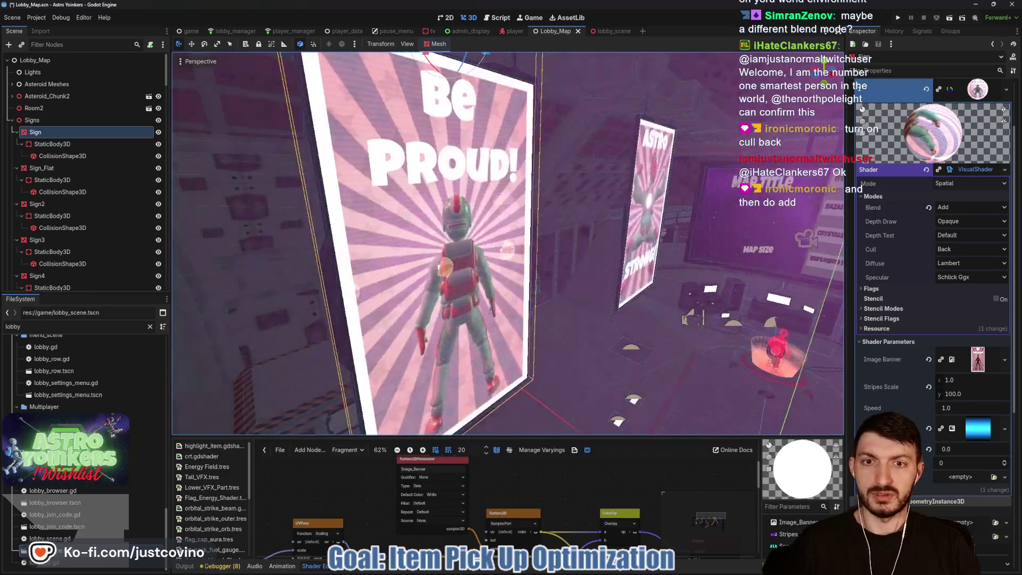
pyautogui.hotkey('ctrl', 's')
# Step: Compare Glow off and on in lobby_scene, save it with glow on, and return to Lobby_Map
pyautogui.click(603, 31)
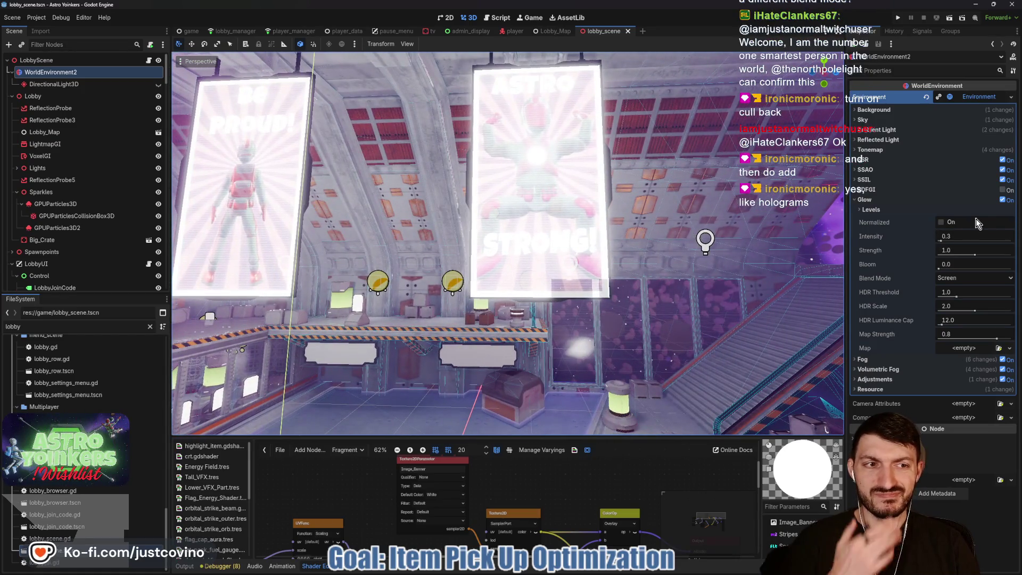
pyautogui.click(1000, 201)
pyautogui.click(1001, 201)
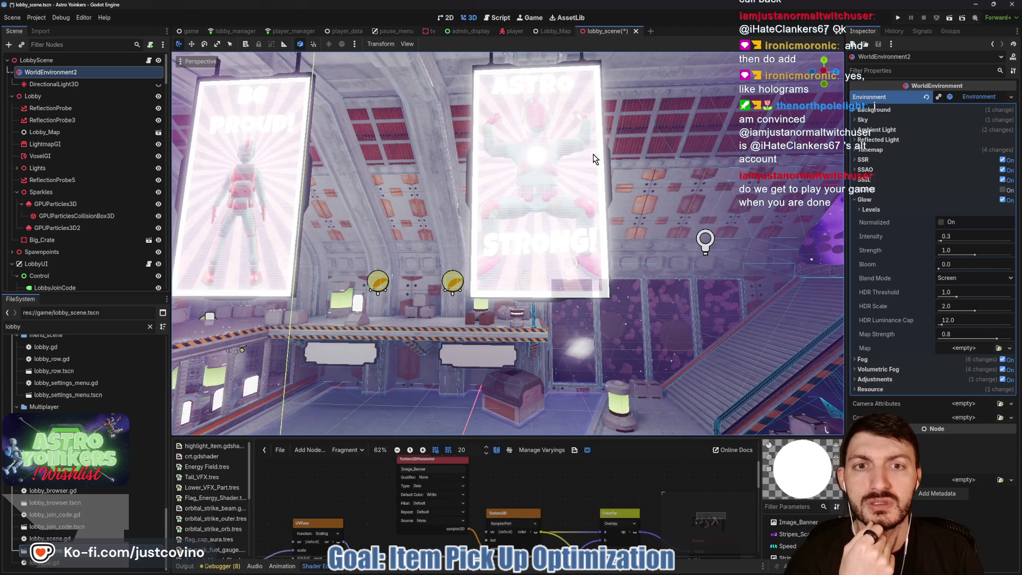
pyautogui.hotkey('ctrl', 's')
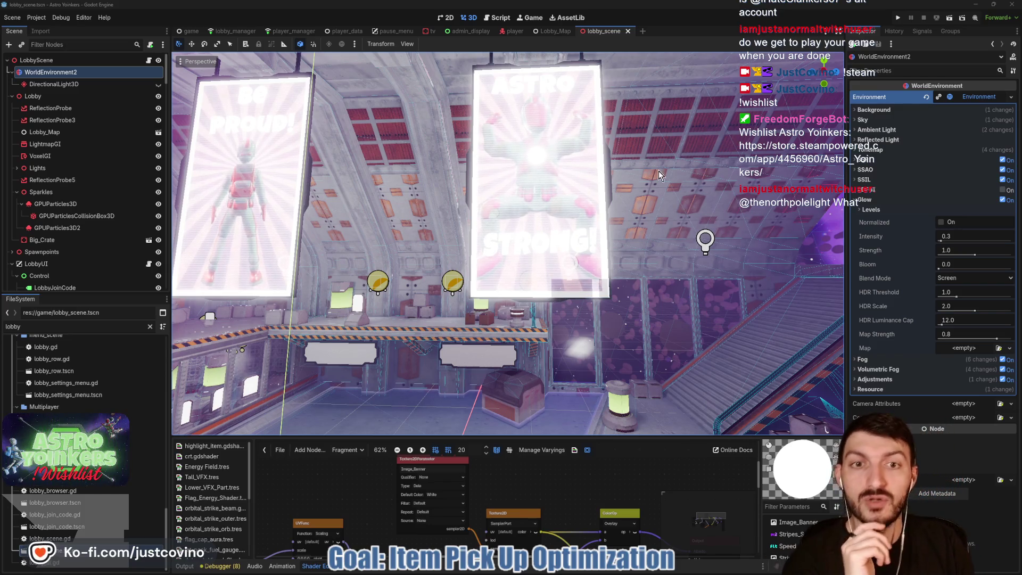
pyautogui.click(548, 33)
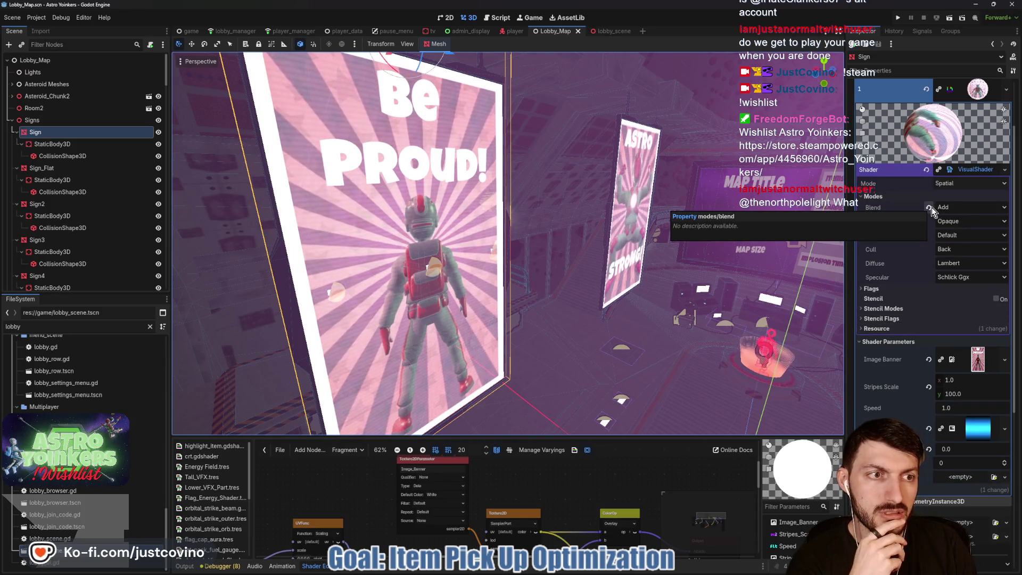
# Step: Set the sign material's blend mode to Mix and save Lobby_Map
pyautogui.click(962, 251)
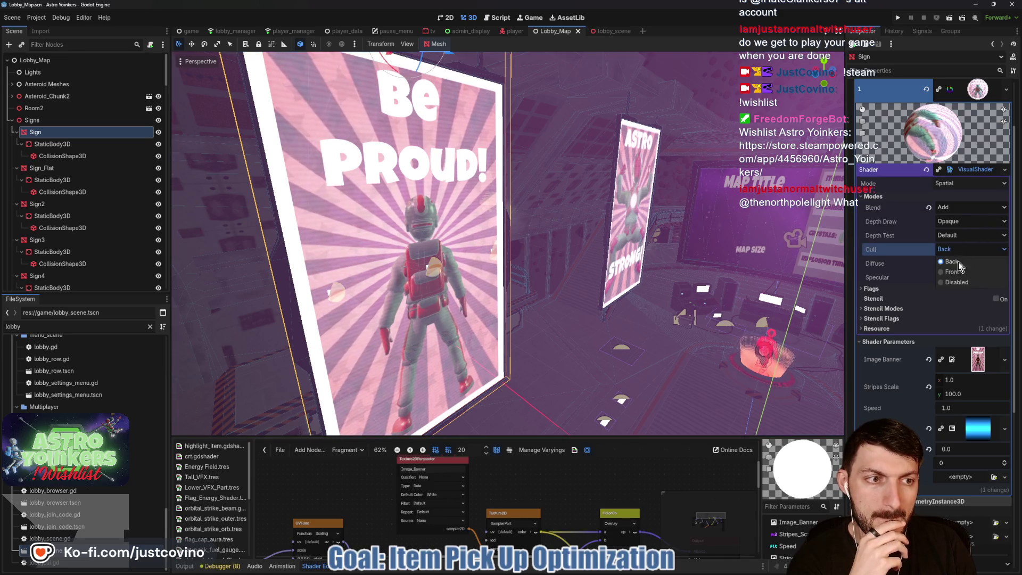
pyautogui.click(952, 207)
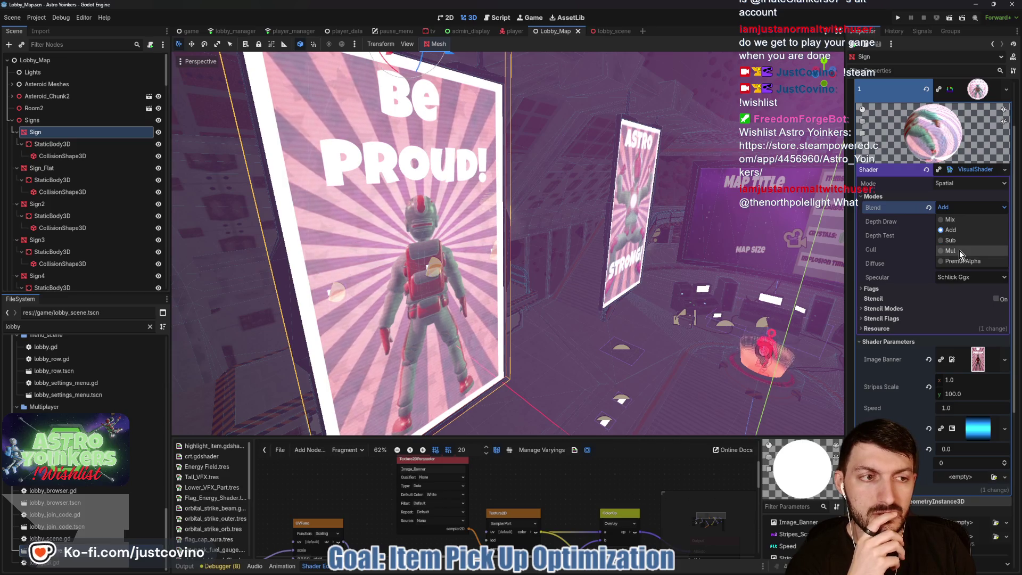
pyautogui.click(952, 219)
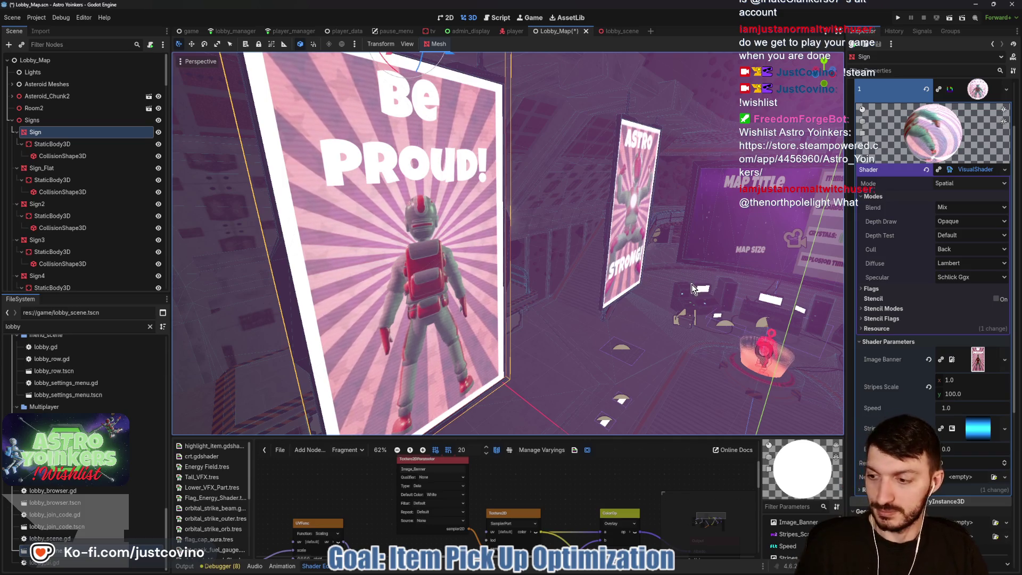
pyautogui.hotkey('ctrl', 's')
# Step: Enable Fog Disabled in the sign material's Flags and save Lobby_Map
pyautogui.click(885, 288)
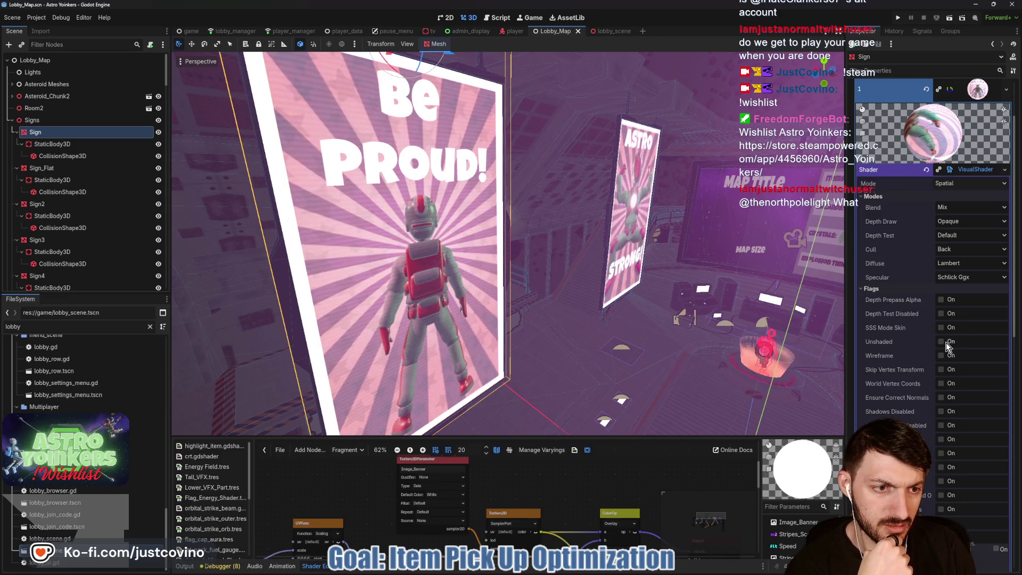
pyautogui.hotkey('ctrl', 'Tab')
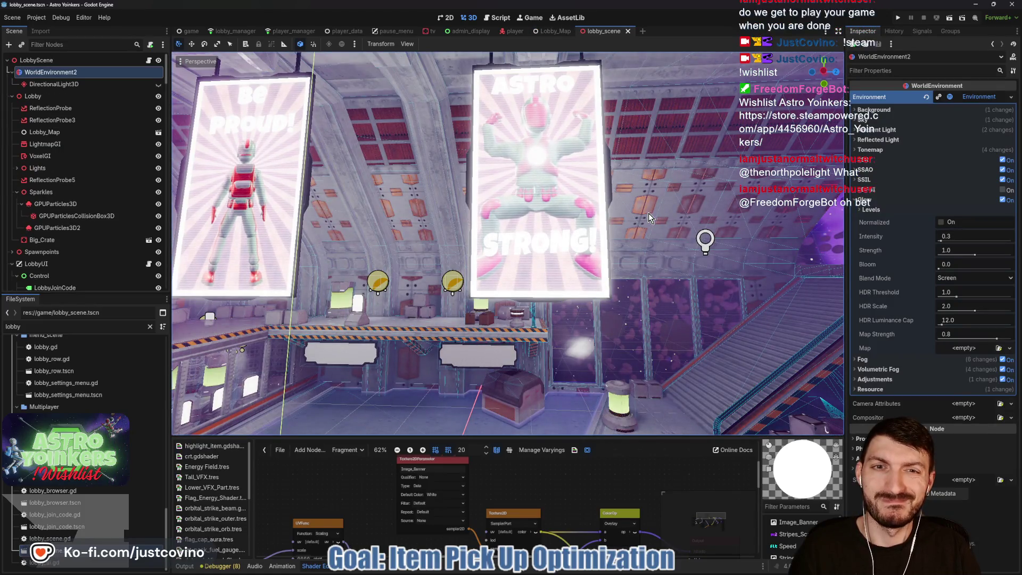
pyautogui.click(552, 31)
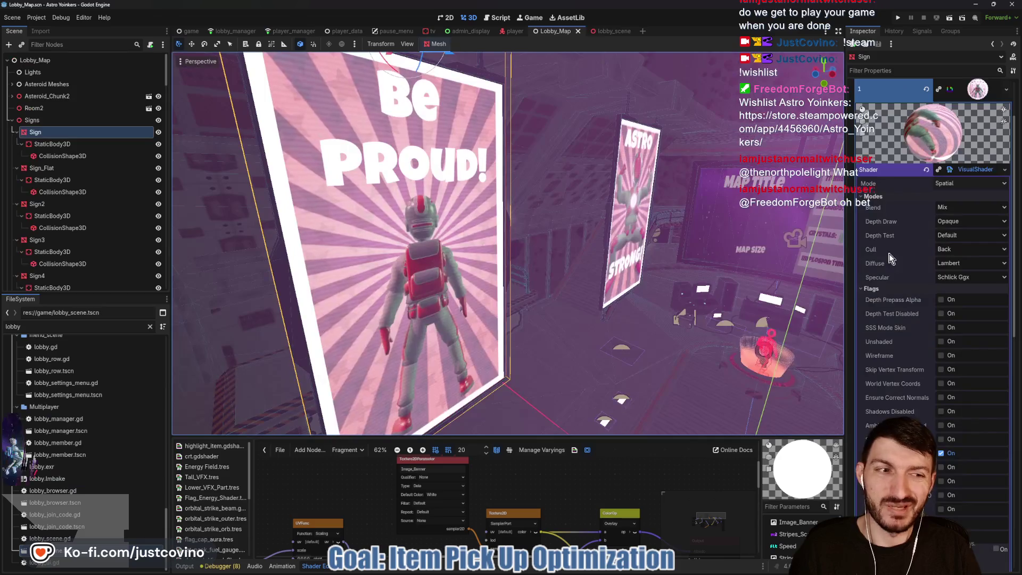
pyautogui.click(940, 453)
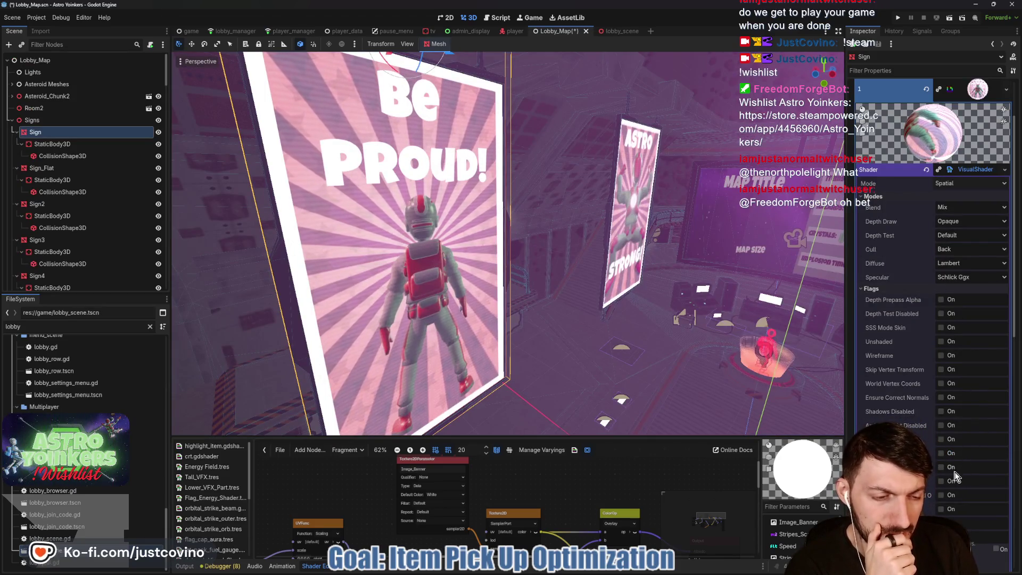
pyautogui.scroll(-3, 930, 452)
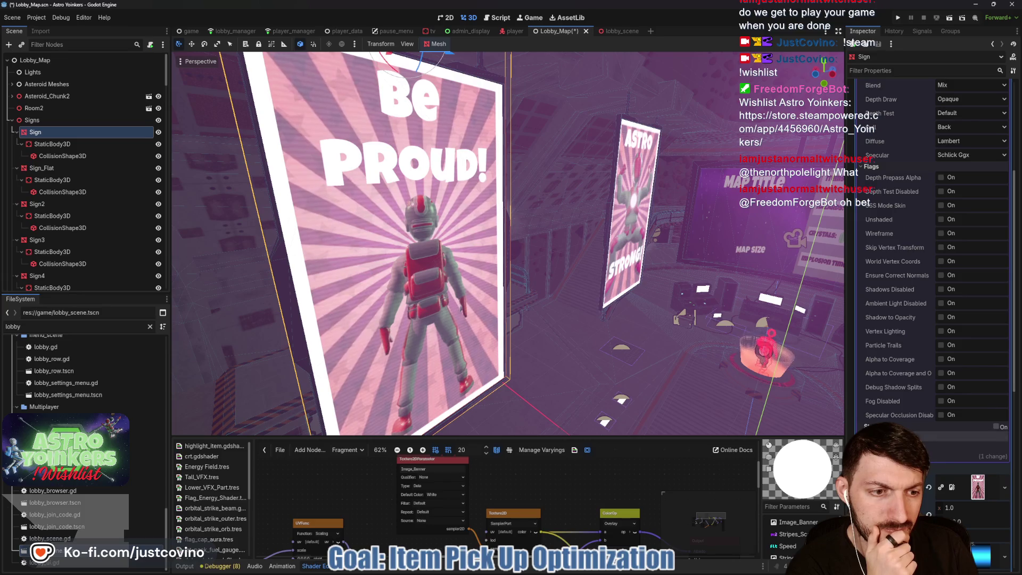
pyautogui.click(942, 401)
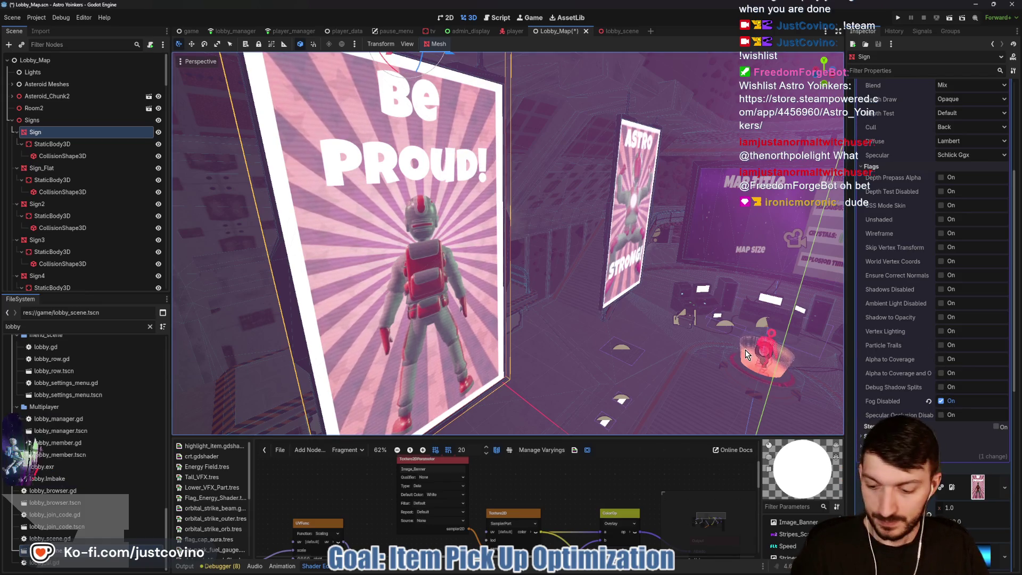
pyautogui.hotkey('ctrl', 's')
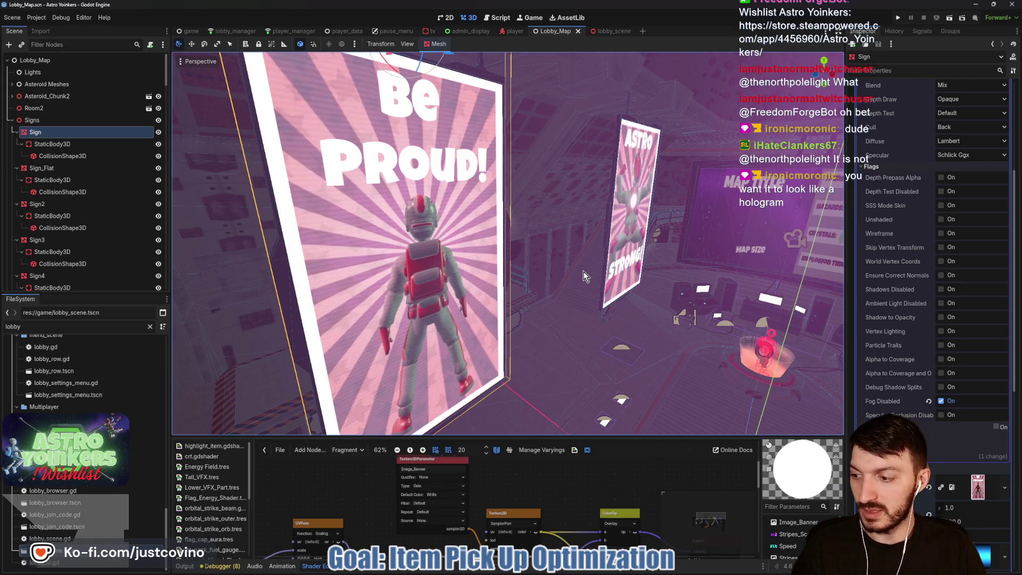
# Step: Preview the signs in lobby_scene, then set blend back to Add and save
pyautogui.click(604, 33)
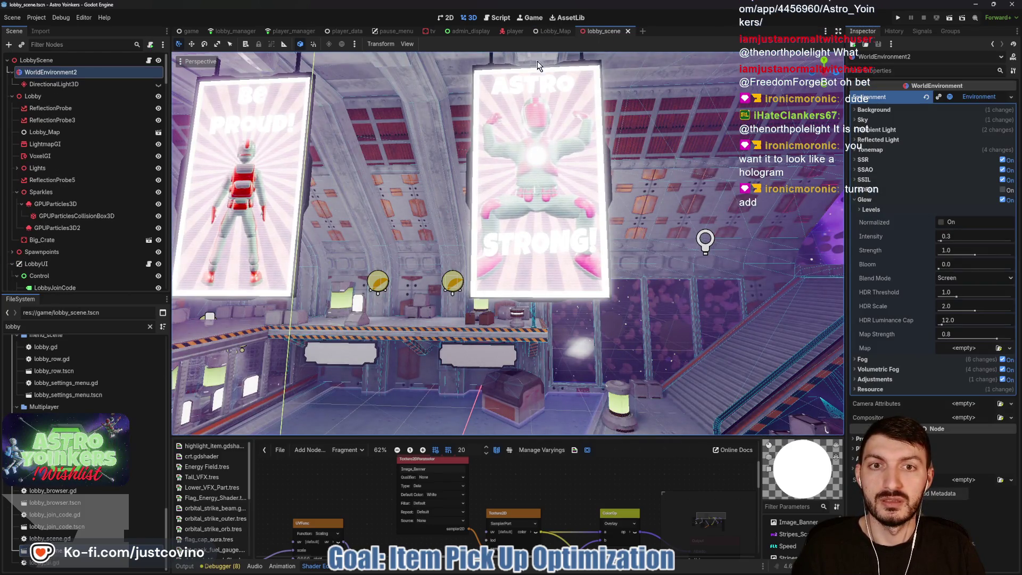
pyautogui.hotkey('ctrl', 'shift', 'Tab')
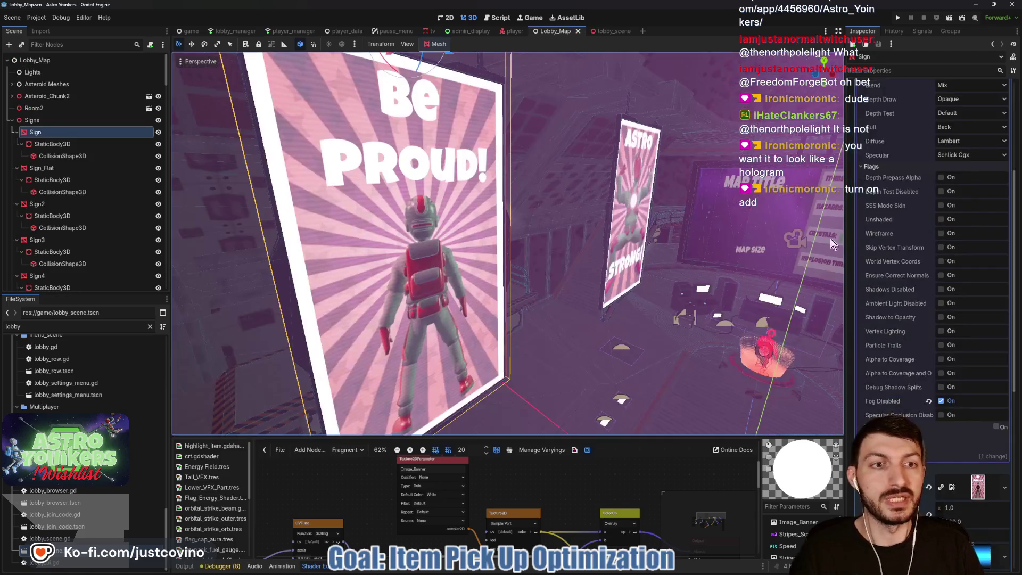
pyautogui.scroll(5, 942, 202)
pyautogui.click(951, 283)
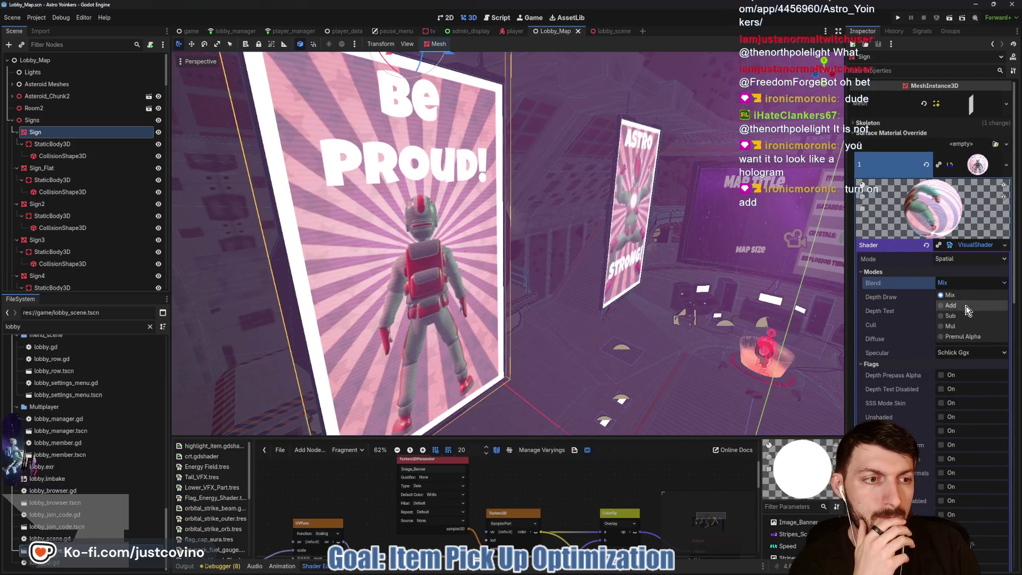
pyautogui.click(953, 307)
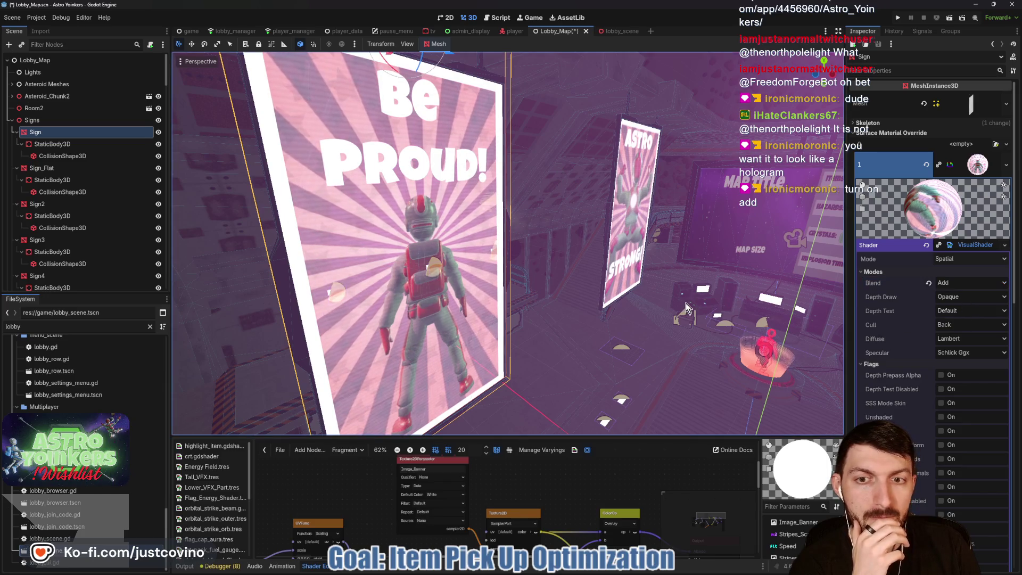
pyautogui.hotkey('ctrl', 's')
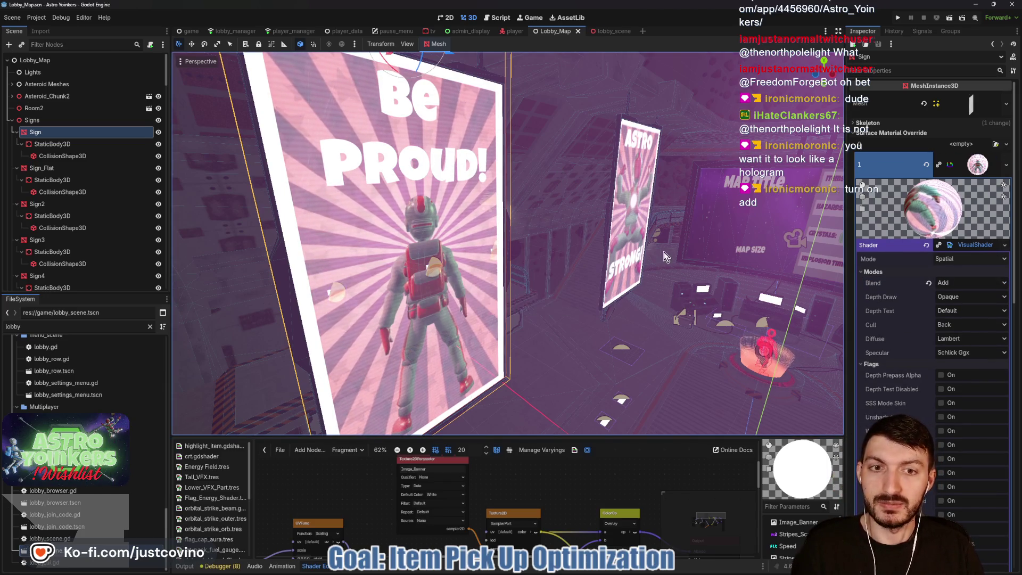
# Step: Fly around lobby_scene between the STRONG! banner and the Locker Room corridor, then reopen Lobby_Map
pyautogui.click(607, 31)
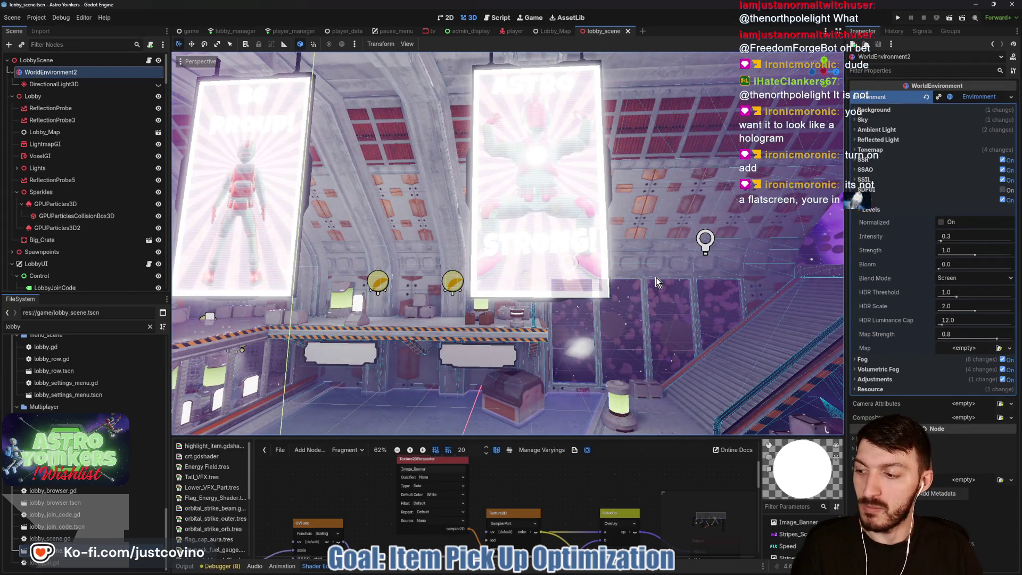
pyautogui.press('w')
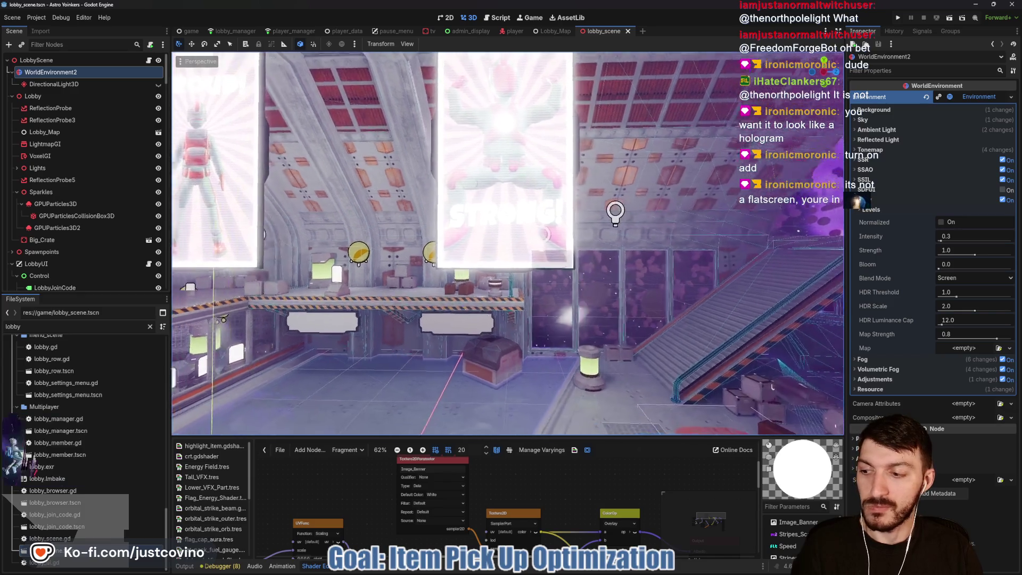
pyautogui.press('s')
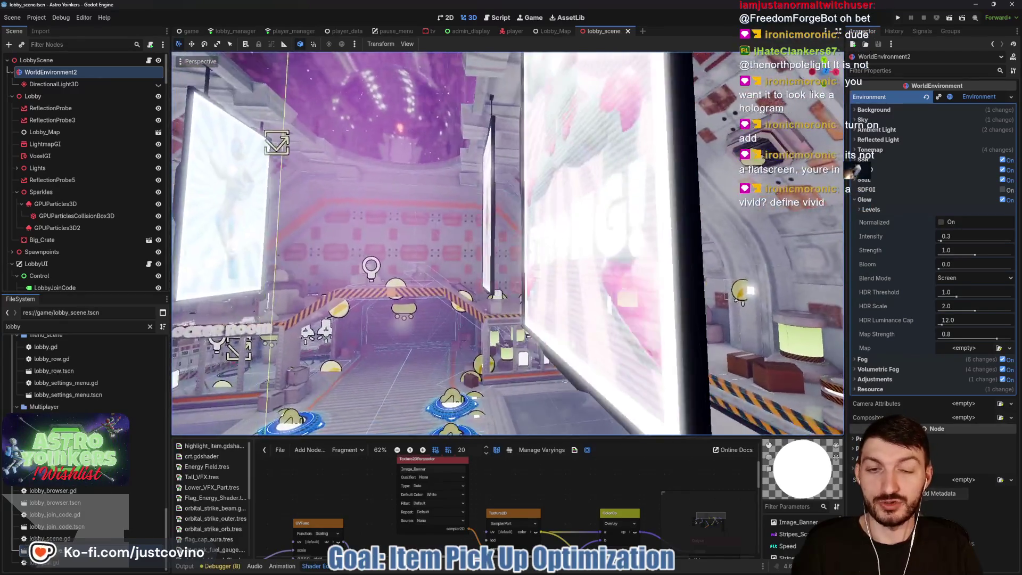
pyautogui.press('w')
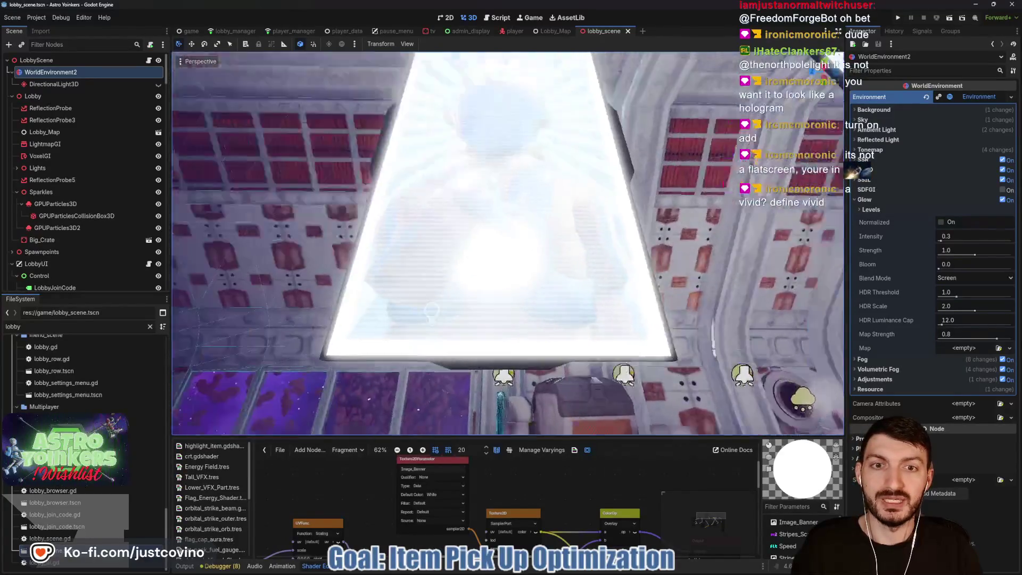
pyautogui.press('s')
pyautogui.press('w')
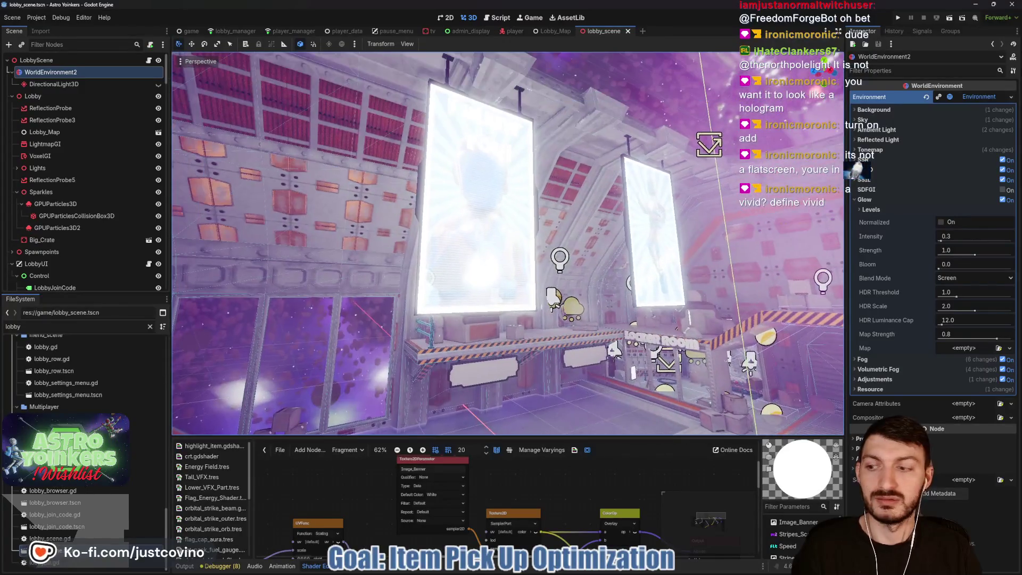
pyautogui.press('w')
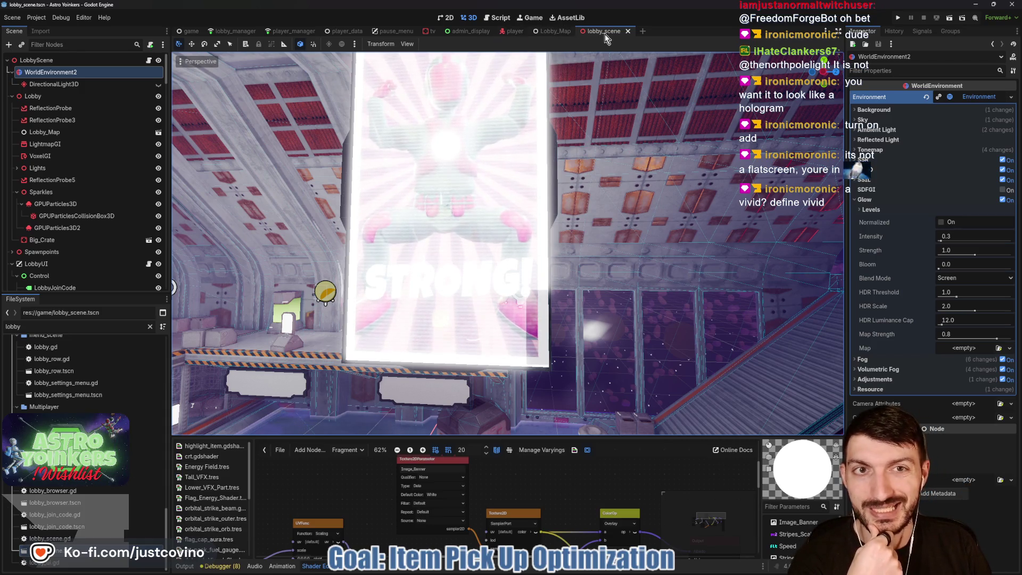
pyautogui.click(552, 30)
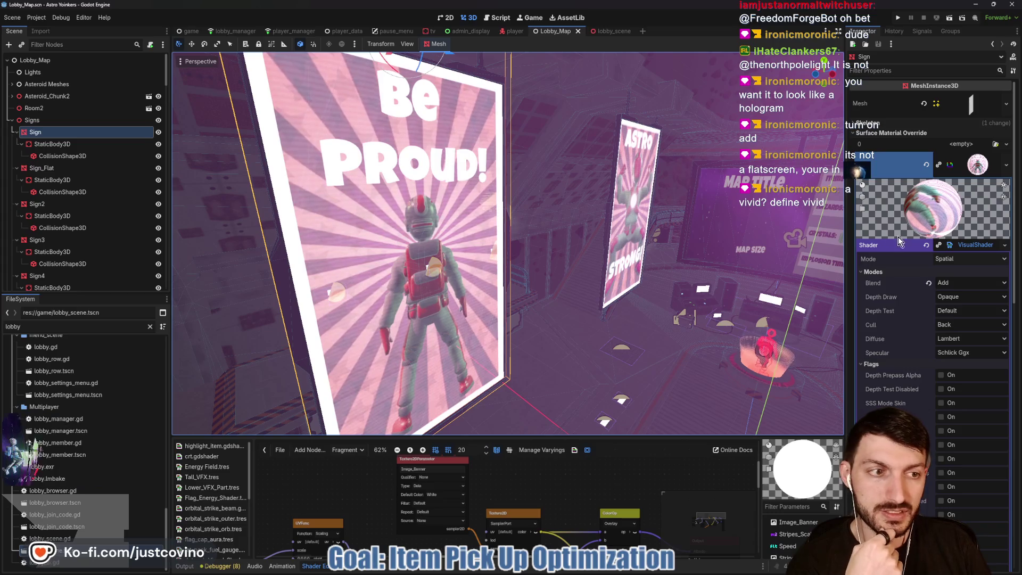
# Step: Face the Be PROUD sign and turn on the Sign material flag just below Fog Disabled
pyautogui.moveTo(695, 290); pyautogui.dragTo(663, 282)
pyautogui.scroll(-2, 897, 314)
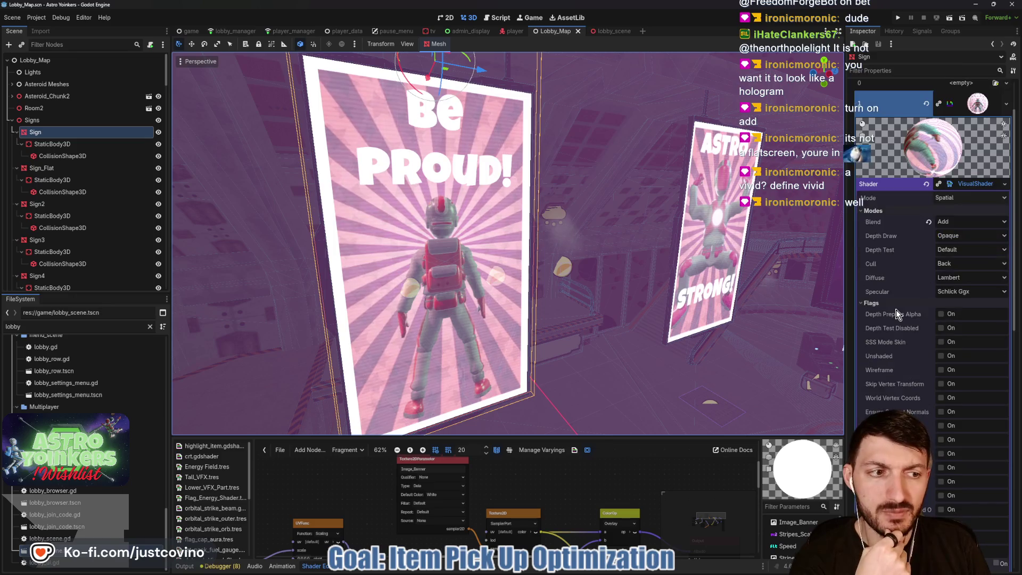
pyautogui.scroll(-2, 939, 270)
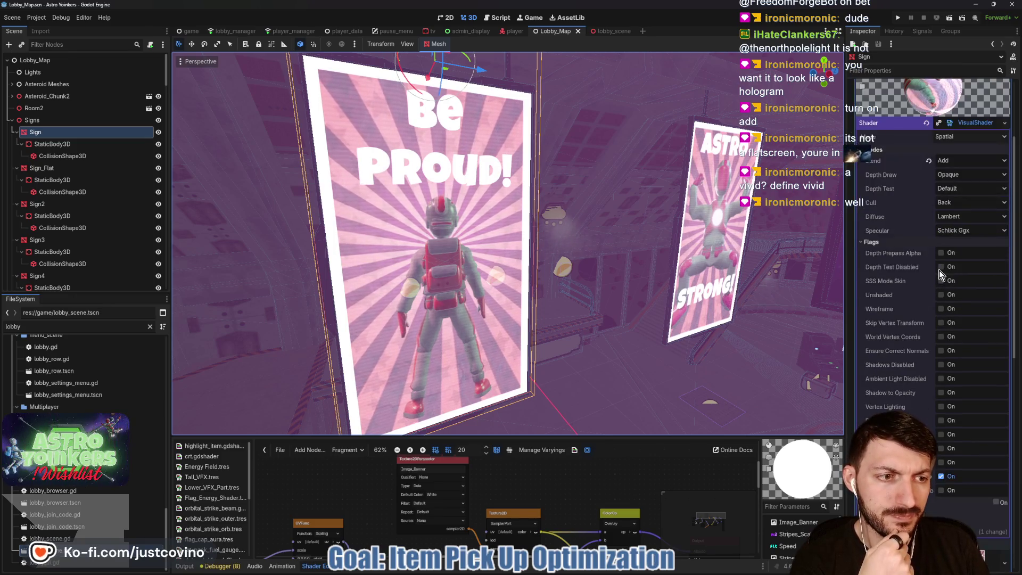
pyautogui.scroll(-2, 939, 270)
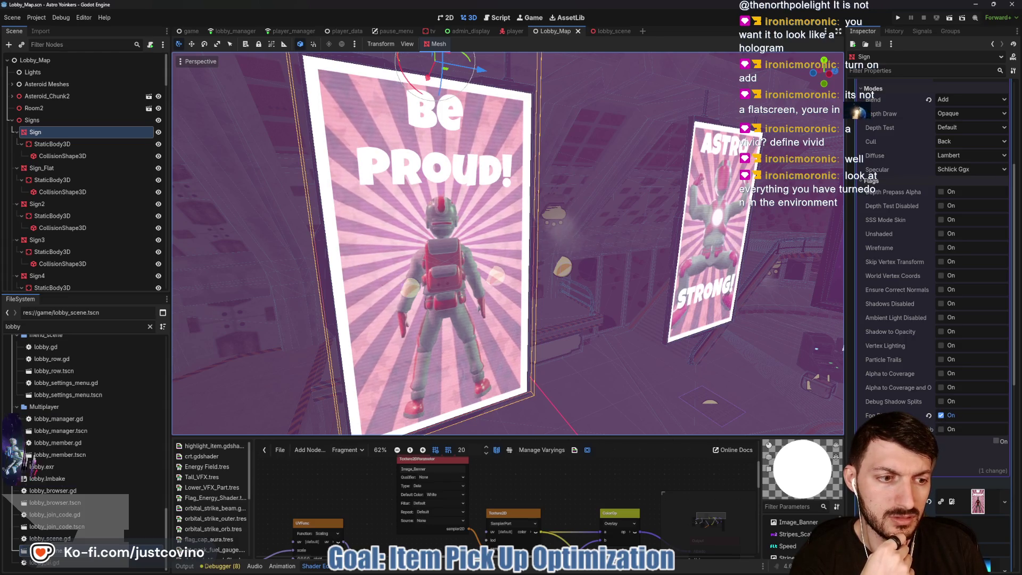
pyautogui.click(947, 431)
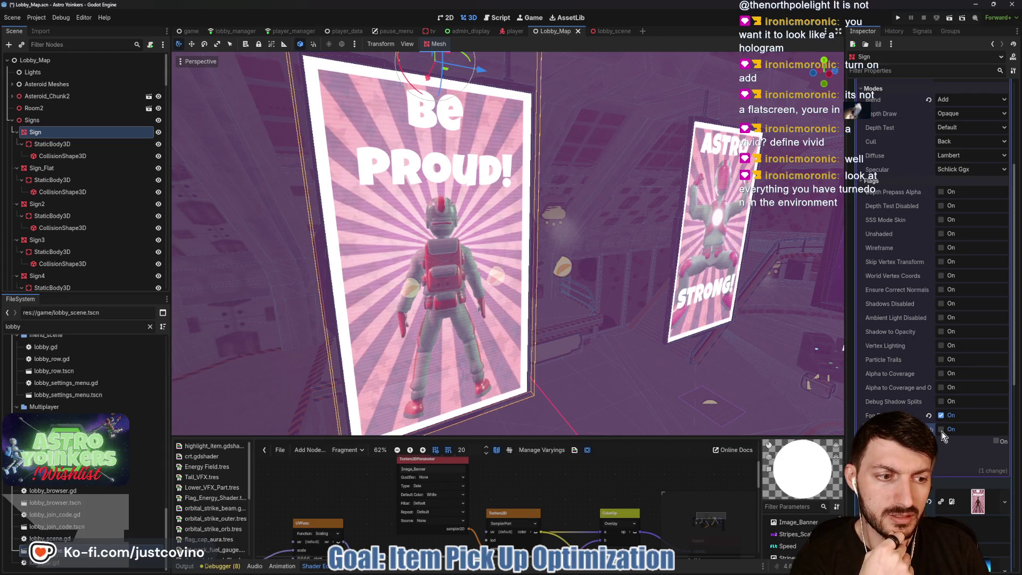
# Step: Disable ambient light and shadow receiving on the Sign material, save Lobby_Map, and switch to lobby_scene
pyautogui.click(939, 317)
pyautogui.click(941, 304)
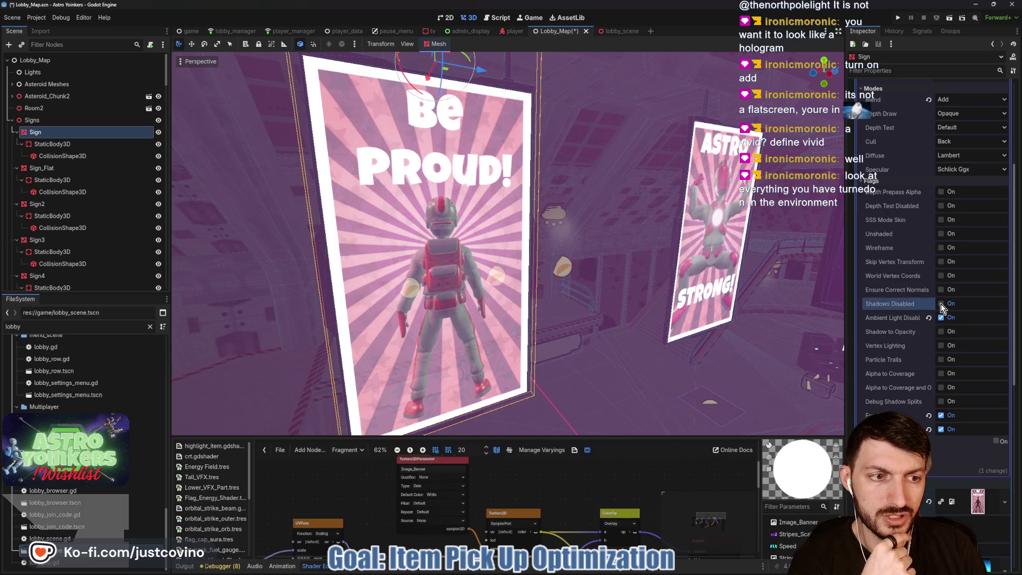
pyautogui.hotkey('ctrl', 's')
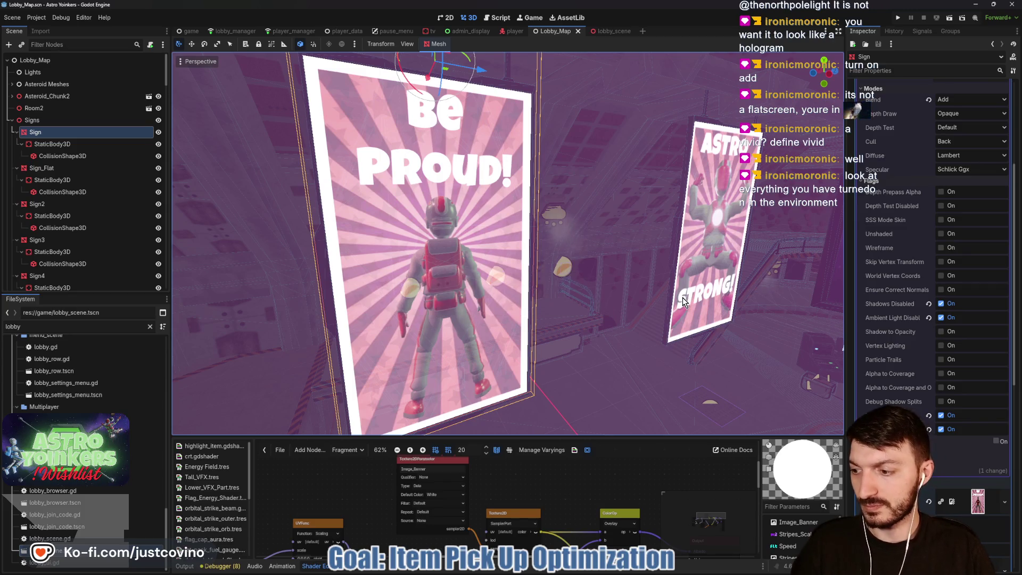
pyautogui.click(603, 31)
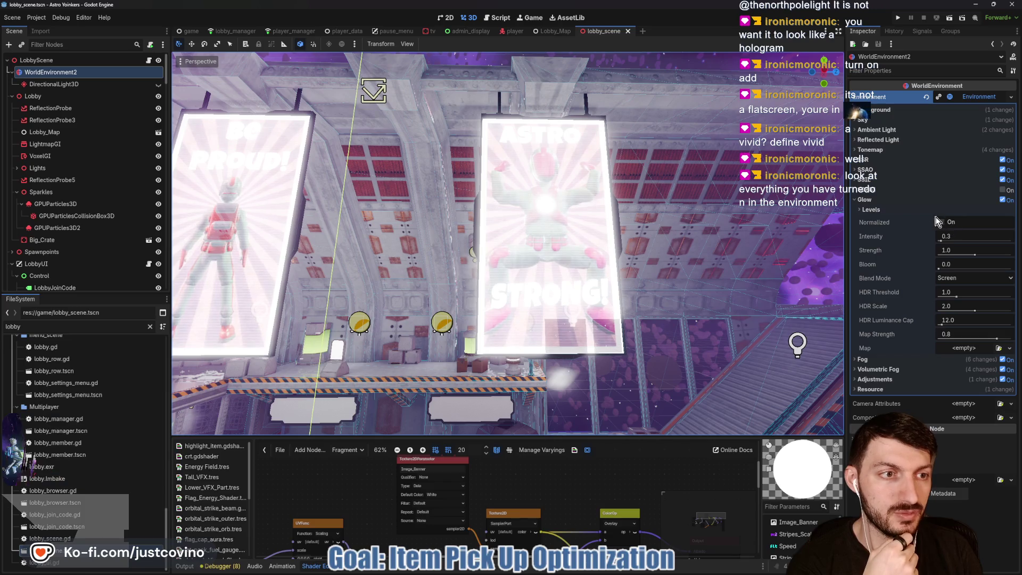
# Step: Raise the AgX white to maximum and lower contrast to 2.0, keeping exposure at 2.5
pyautogui.click(865, 200)
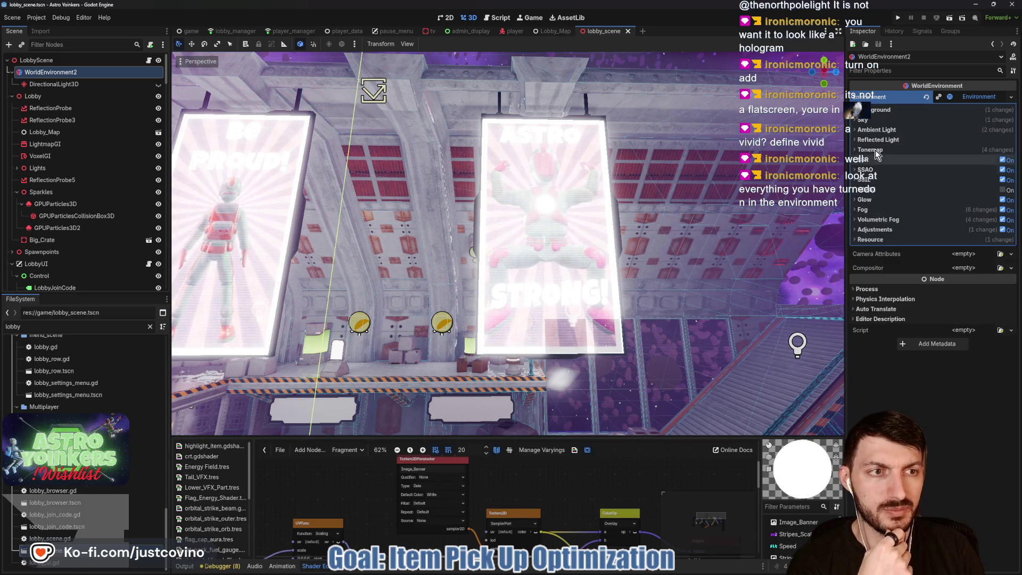
pyautogui.click(876, 151)
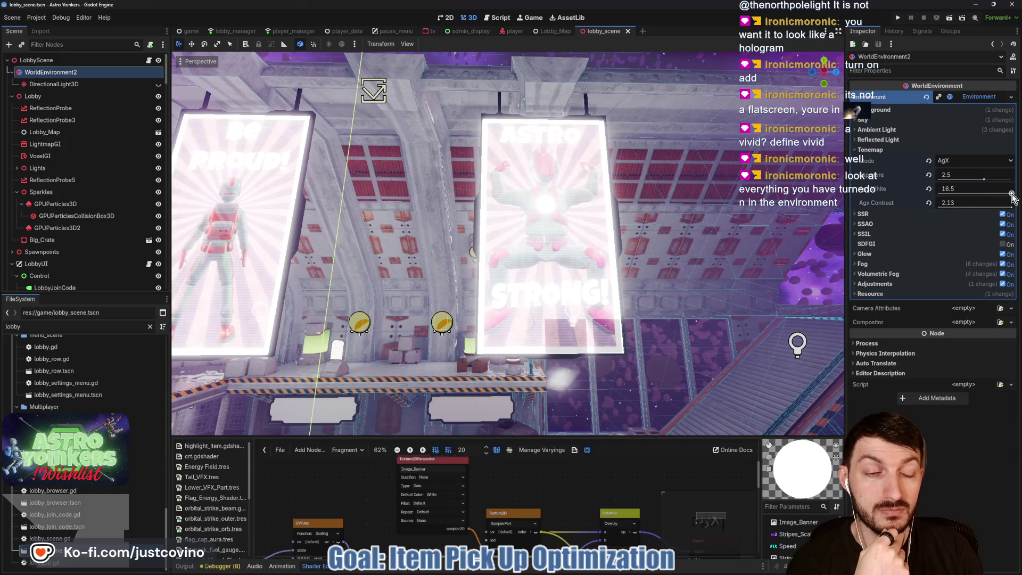
pyautogui.moveTo(1012, 194); pyautogui.dragTo(1007, 195)
pyautogui.moveTo(938, 193); pyautogui.dragTo(1019, 194)
pyautogui.moveTo(942, 205); pyautogui.dragTo(1020, 205)
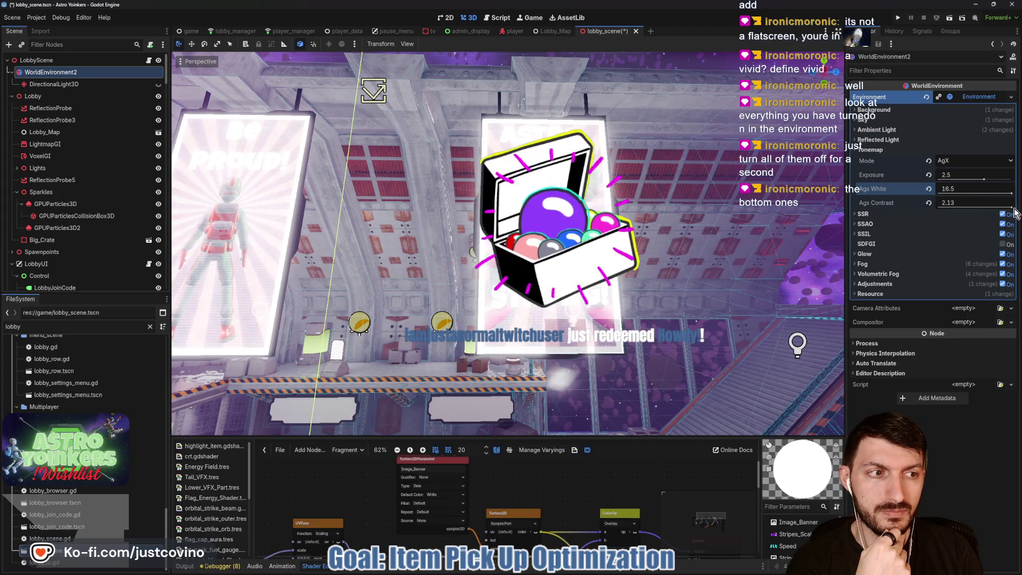
pyautogui.moveTo(945, 205)
pyautogui.mouseDown()
pyautogui.moveTo(931, 218)
pyautogui.moveTo(1020, 219)
pyautogui.mouseUp()
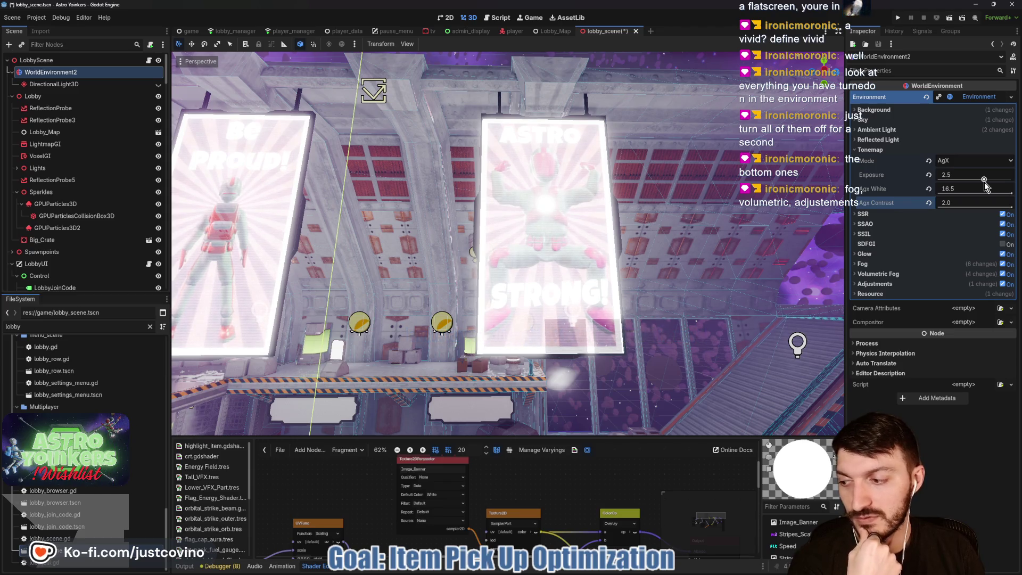
pyautogui.moveTo(985, 180)
pyautogui.mouseDown()
pyautogui.moveTo(1001, 181)
pyautogui.moveTo(921, 186)
pyautogui.moveTo(959, 186)
pyautogui.moveTo(950, 188)
pyautogui.mouseUp()
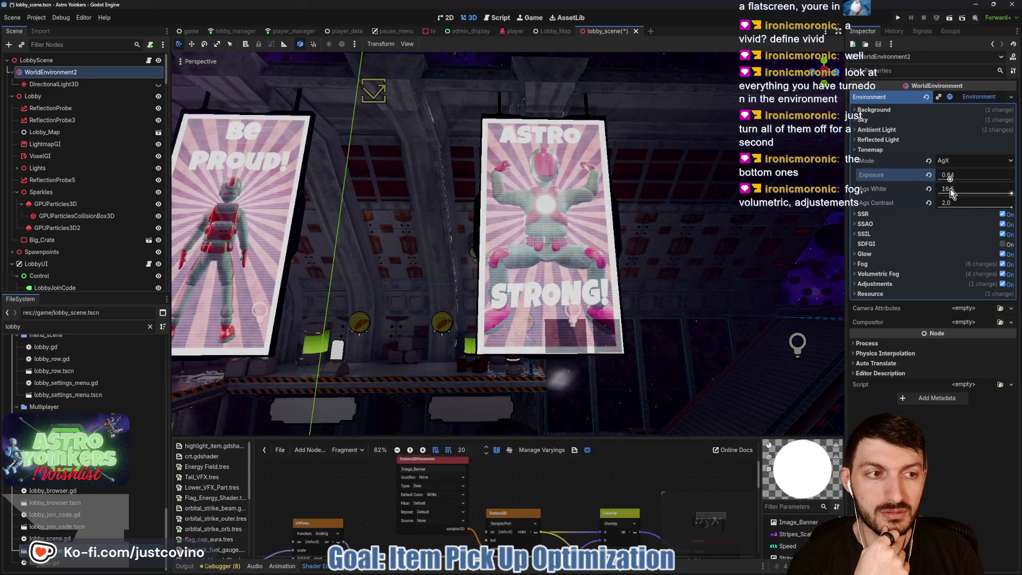
pyautogui.hotkey('ctrl', 'z')
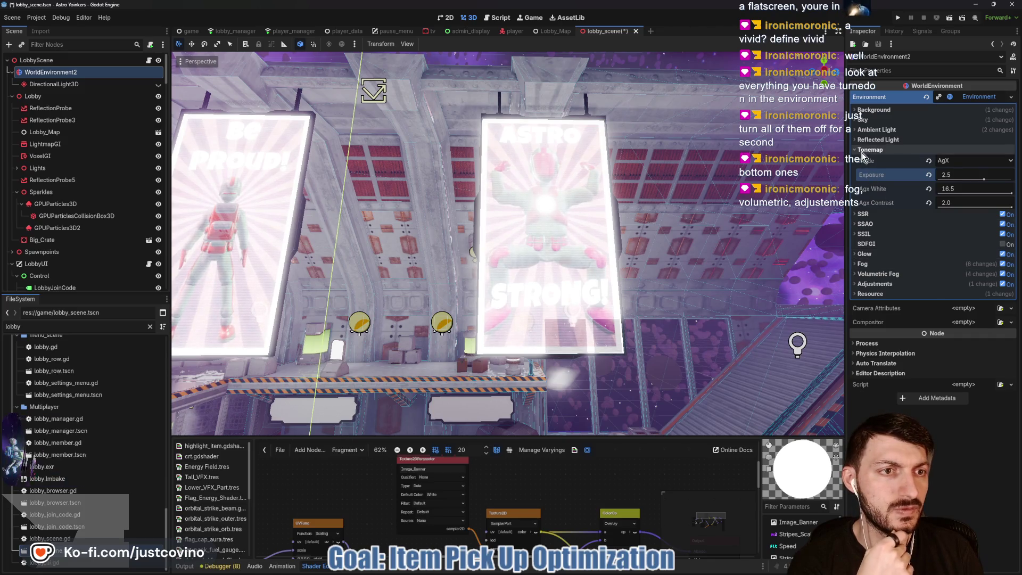
# Step: Collapse Tonemap and expand the Fog and Volumetric Fog sections of the environment
pyautogui.click(863, 151)
pyautogui.click(875, 212)
pyautogui.click(863, 210)
pyautogui.click(877, 219)
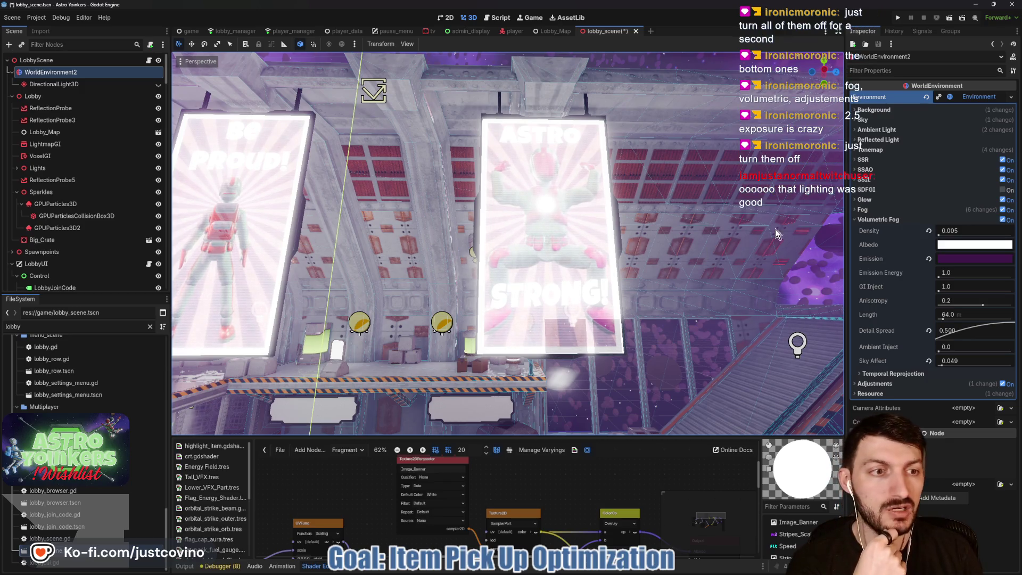
# Step: Toggle volumetric fog off and back on, and look through the fog and ambient light sections
pyautogui.click(1004, 220)
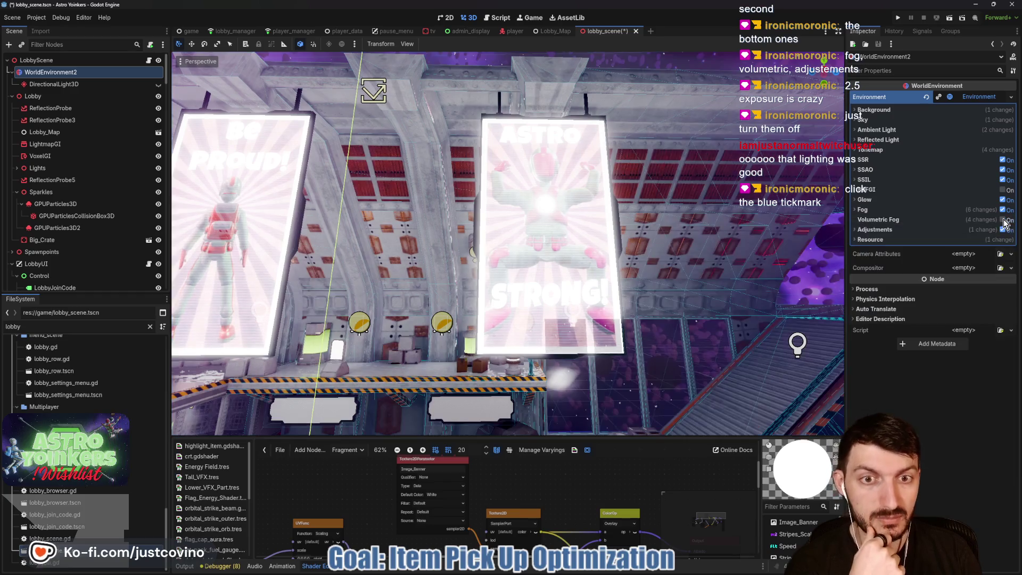
pyautogui.click(1005, 221)
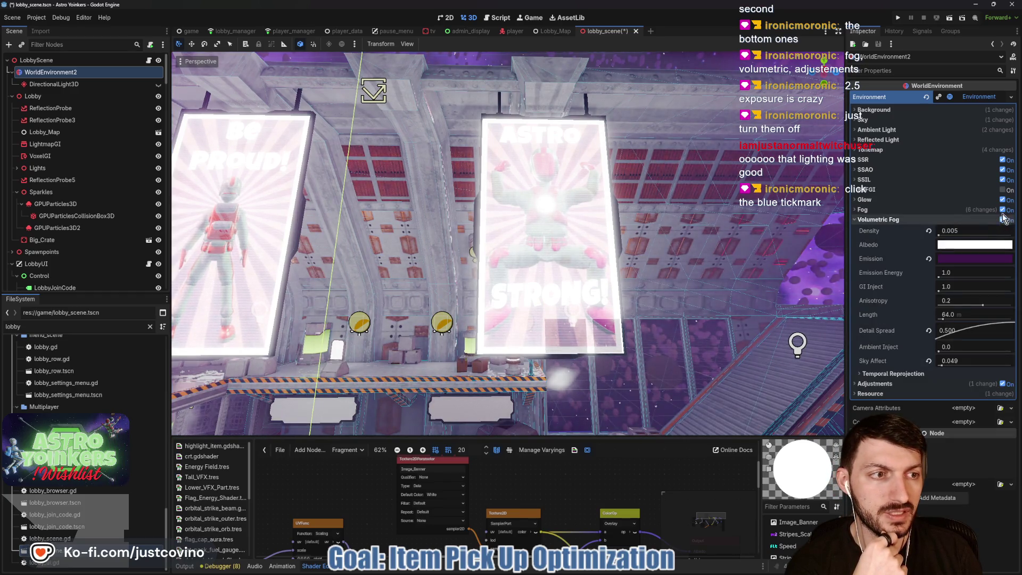
pyautogui.click(995, 210)
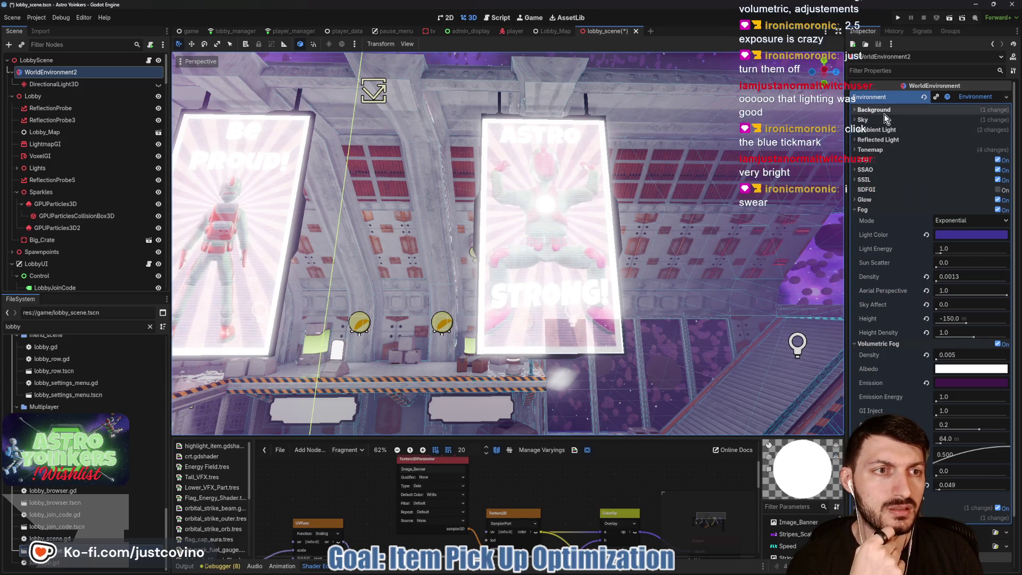
pyautogui.click(886, 132)
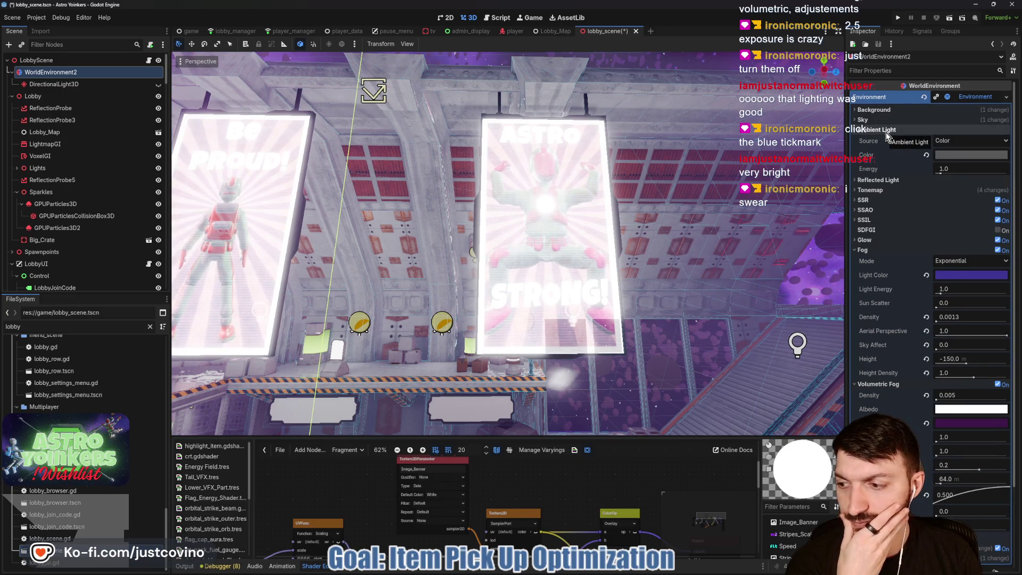
pyautogui.click(885, 132)
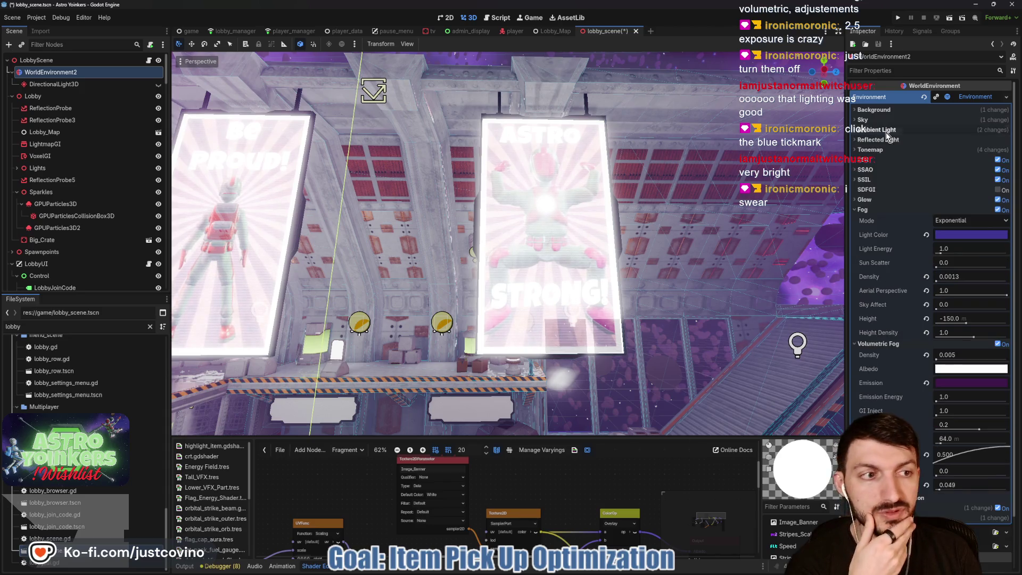
pyautogui.click(888, 209)
pyautogui.click(883, 219)
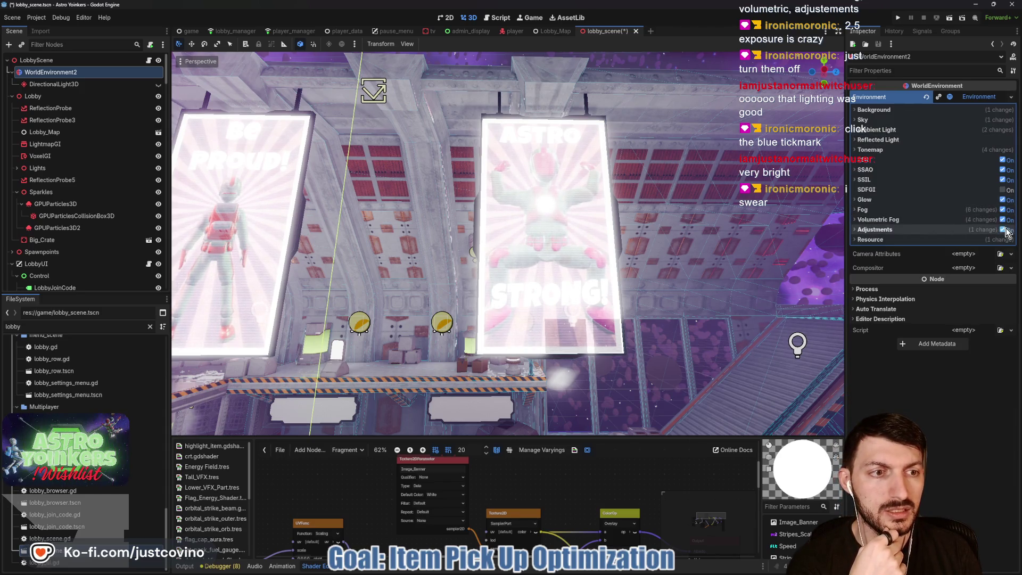
# Step: Turn off volumetric fog, adjustments and glow to compare, restore all of them plus fog, then return to Lobby_Map
pyautogui.click(1003, 220)
pyautogui.click(1003, 230)
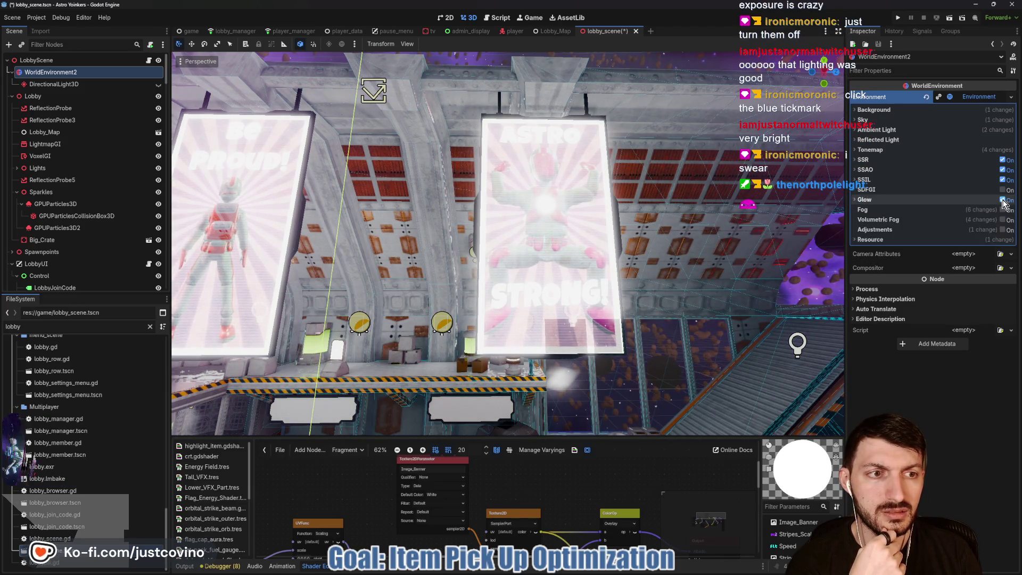
pyautogui.click(1003, 201)
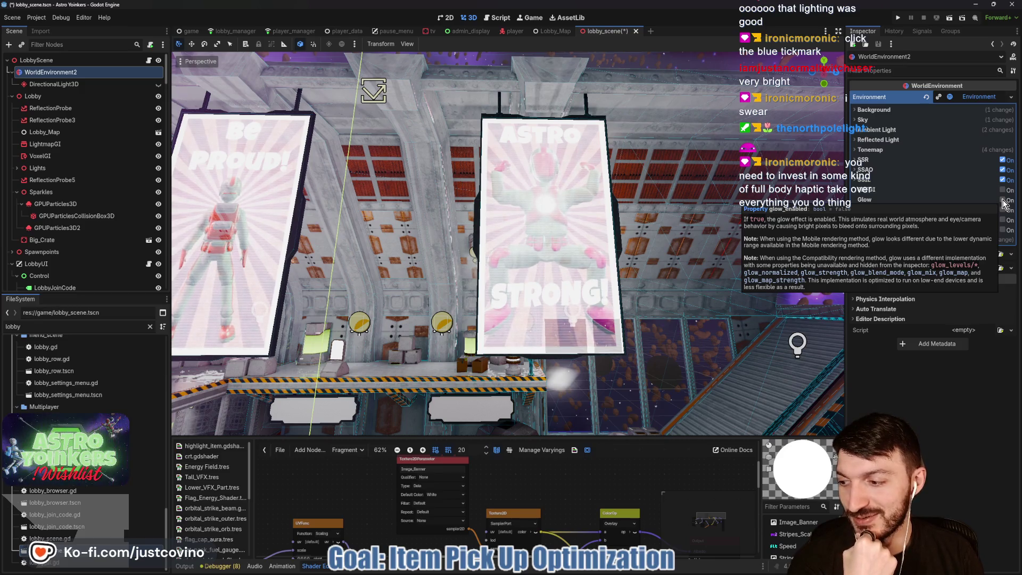
pyautogui.click(1004, 201)
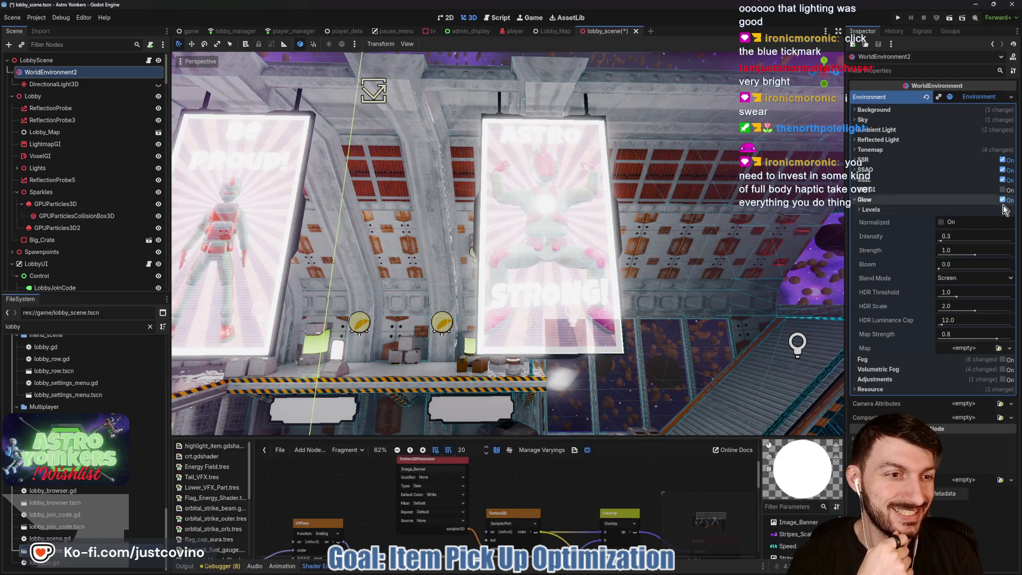
pyautogui.click(1004, 360)
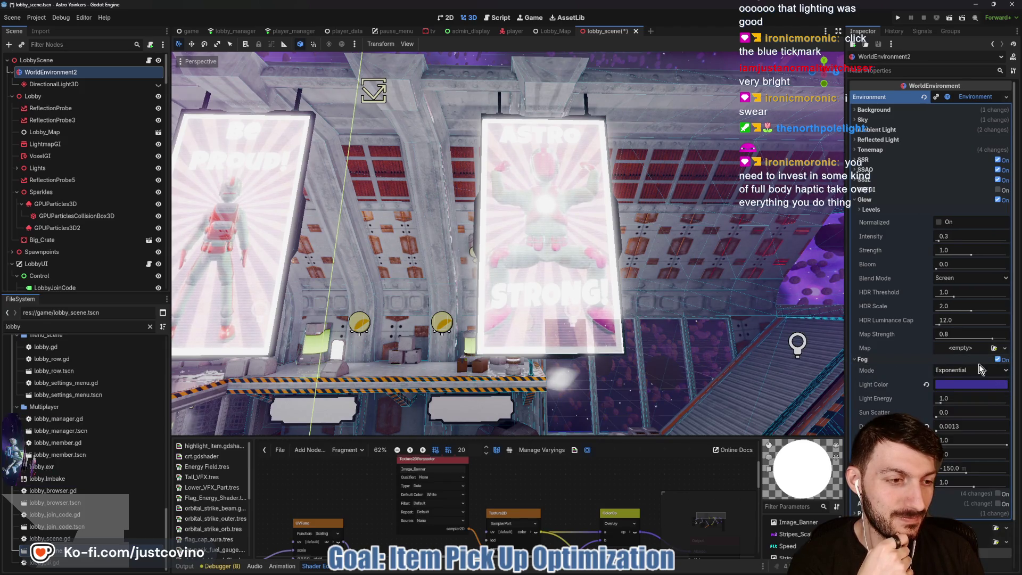
pyautogui.scroll(-2, 978, 364)
pyautogui.click(998, 441)
pyautogui.scroll(-5, 985, 424)
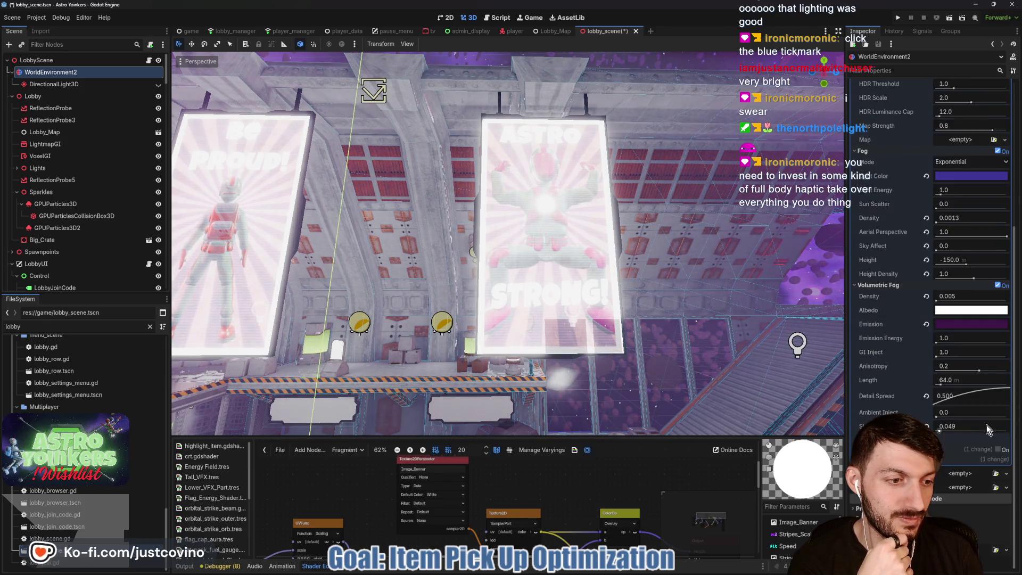
pyautogui.click(999, 450)
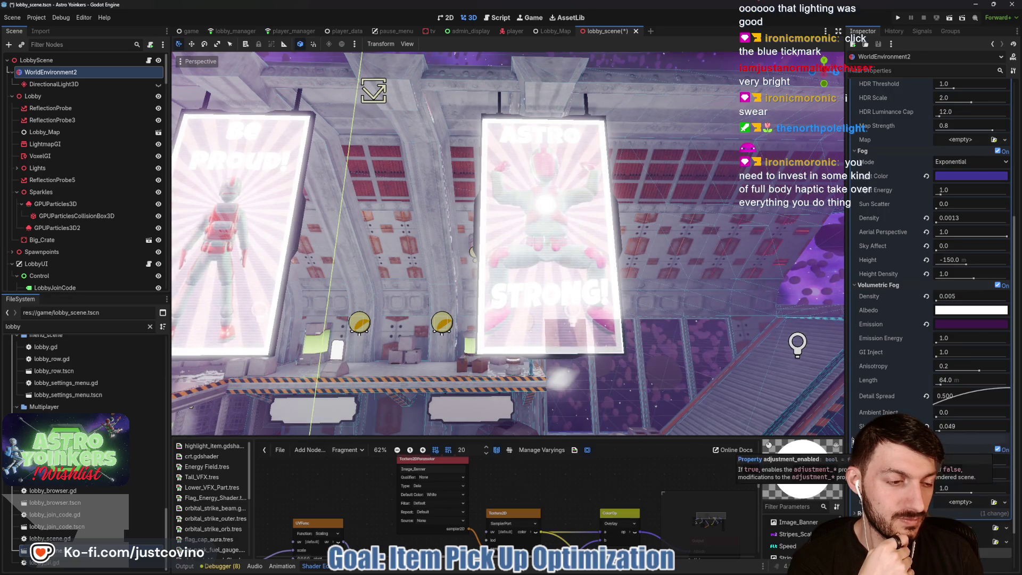
pyautogui.click(548, 31)
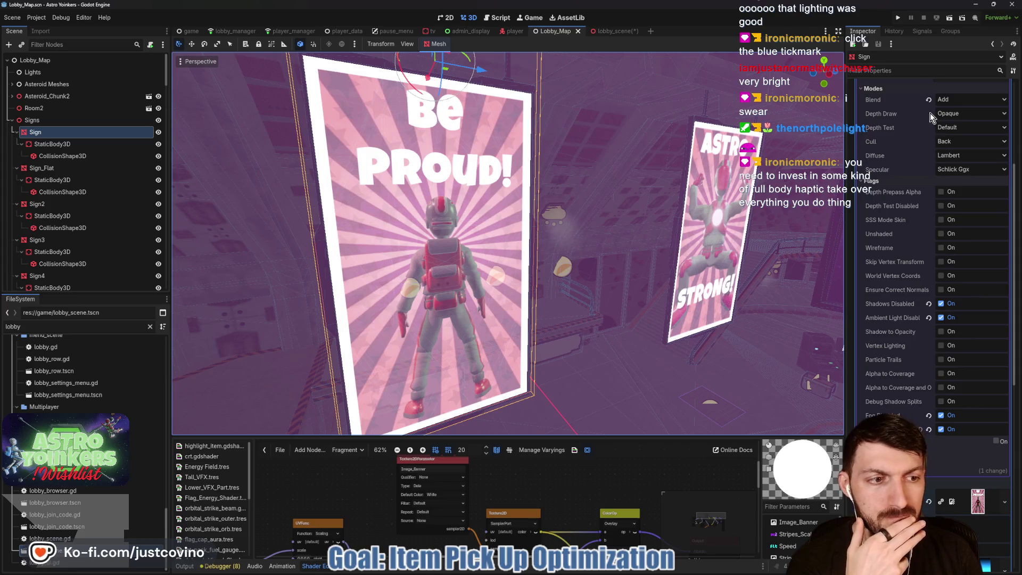
# Step: Uncheck Shadows Disabled, Ambient Light Disabled, Fog Disabled and the next flag on the Sign material, then save Lobby_Map
pyautogui.click(928, 304)
pyautogui.click(929, 317)
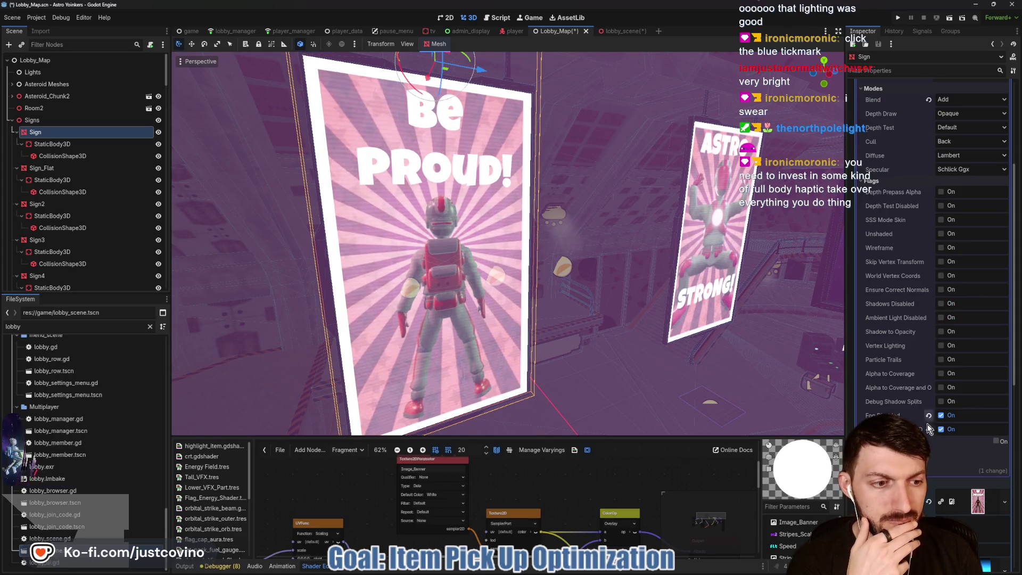
pyautogui.click(928, 429)
pyautogui.click(929, 415)
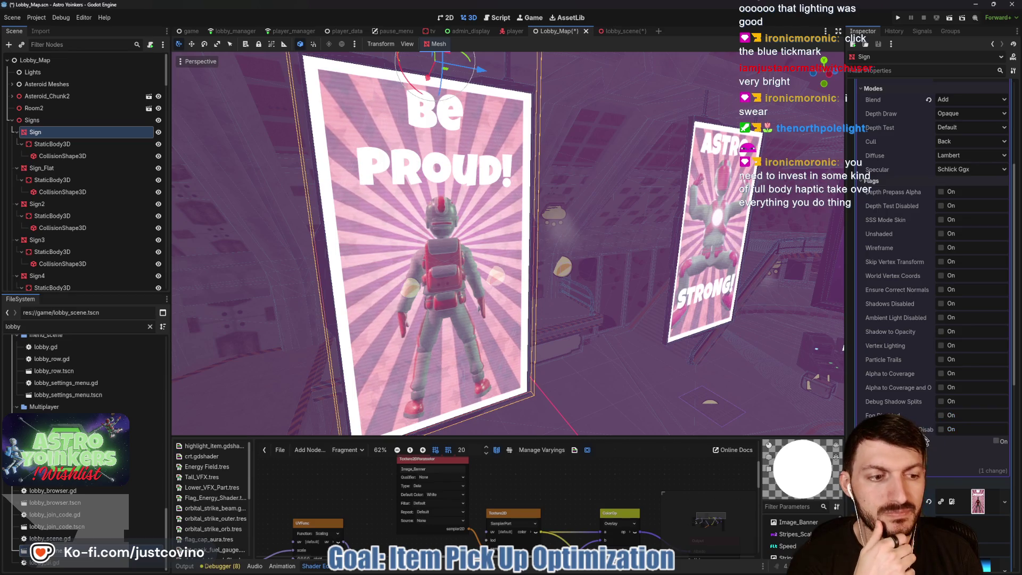
pyautogui.scroll(5, 940, 123)
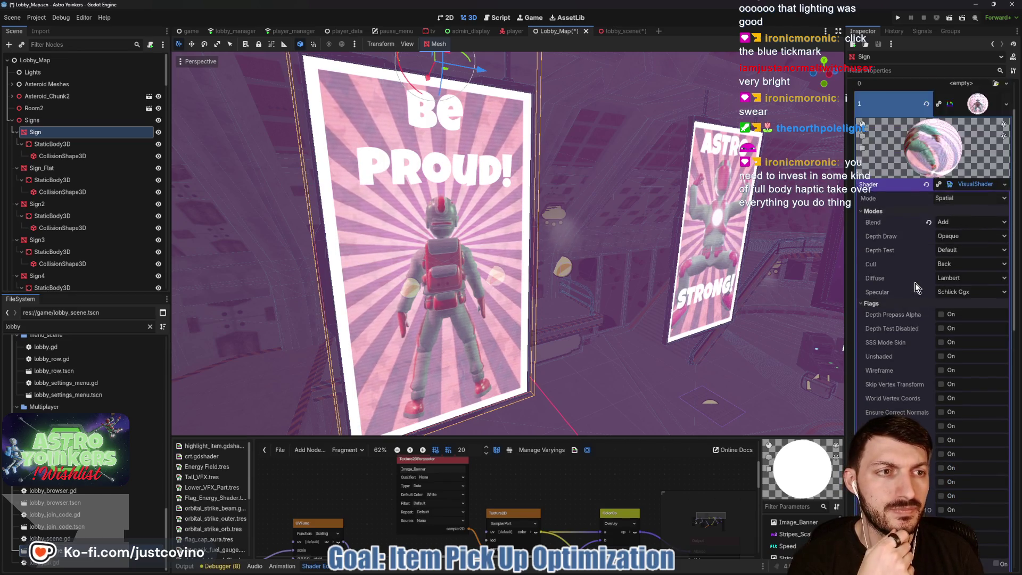
pyautogui.hotkey('ctrl', 's')
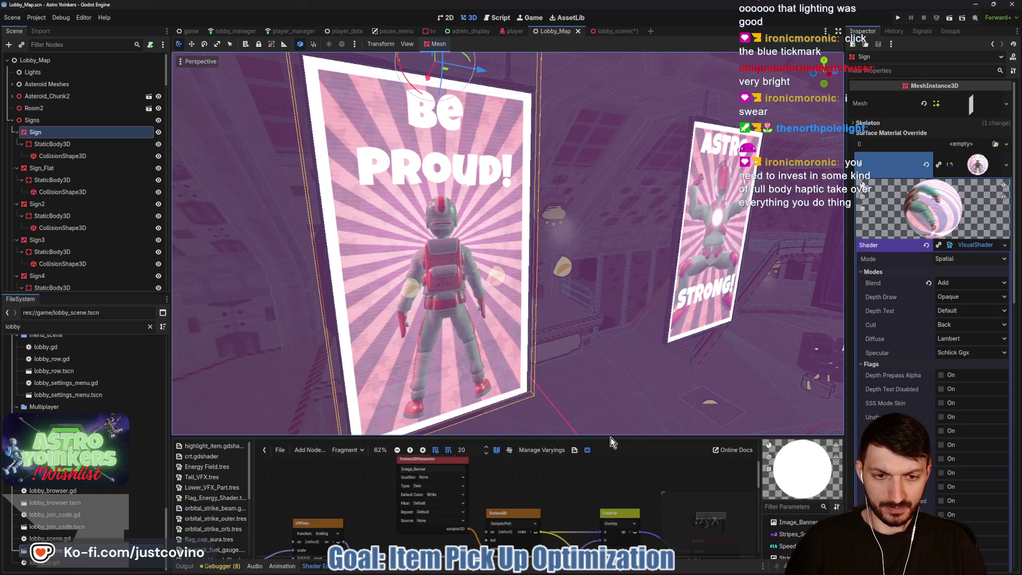
pyautogui.moveTo(610, 436); pyautogui.dragTo(610, 183)
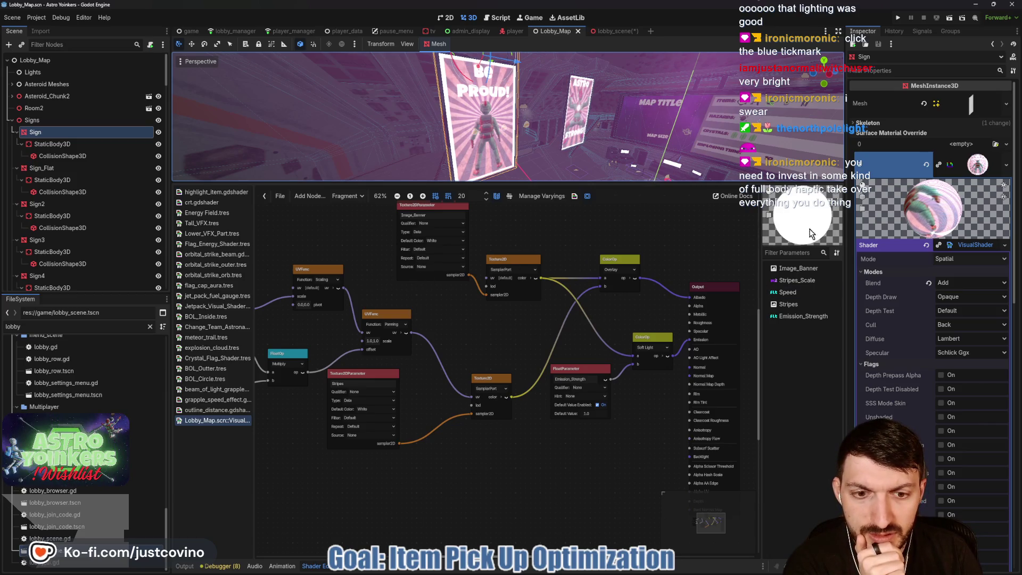
# Step: Change the ColorOp node's blend operator from Soft Light to Hard Light
pyautogui.scroll(3, 626, 315)
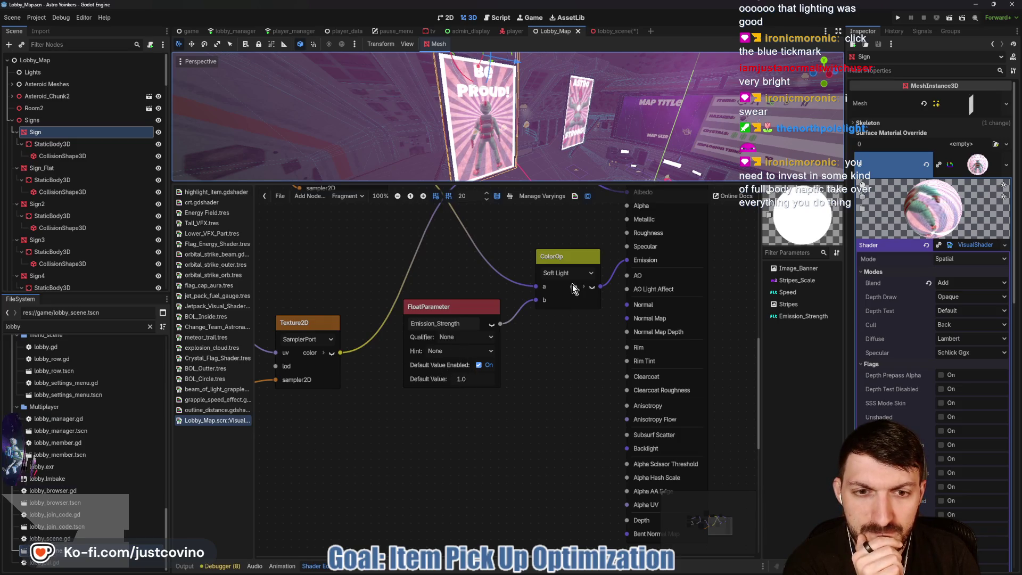
pyautogui.click(592, 287)
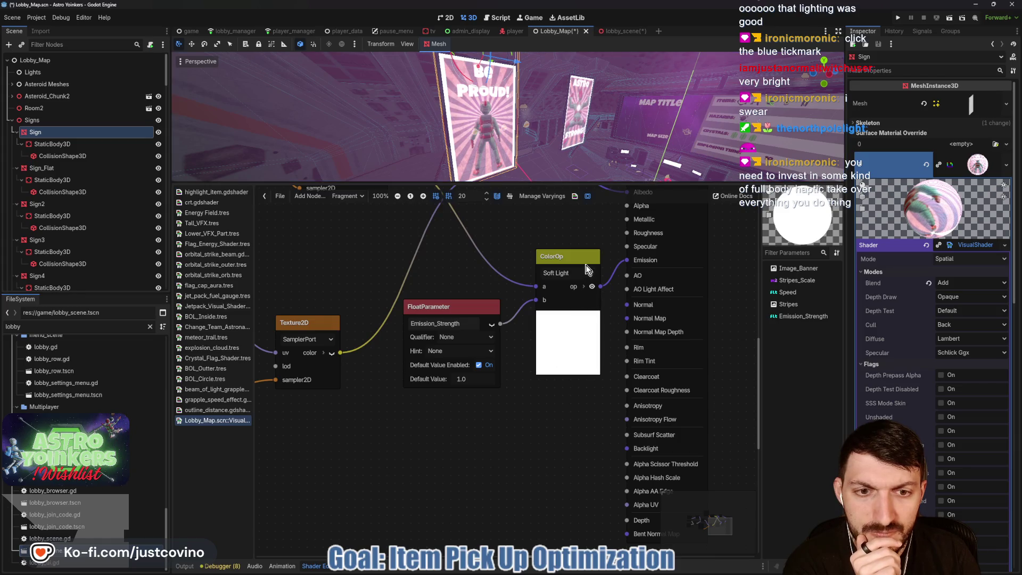
pyautogui.click(589, 273)
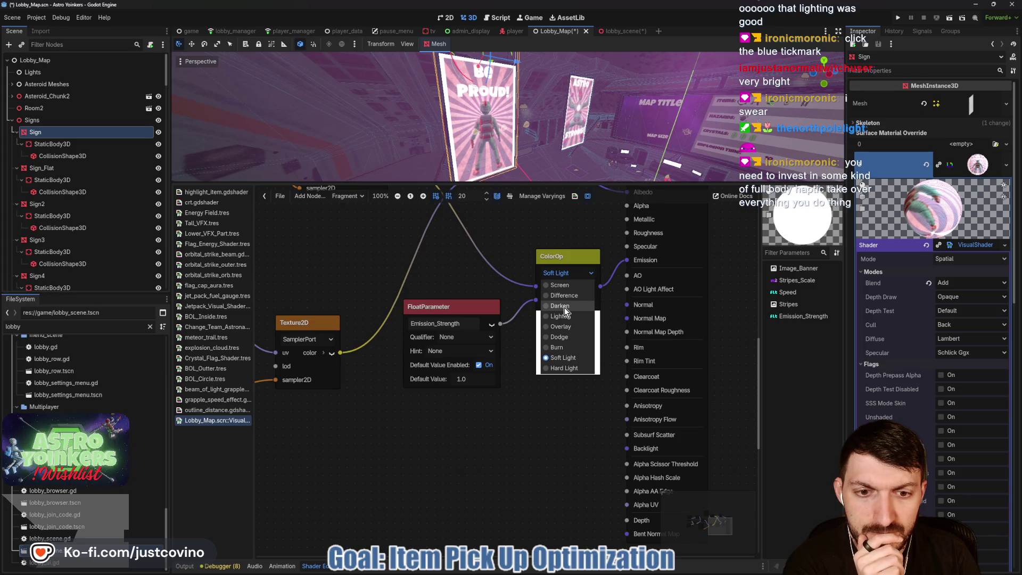
pyautogui.click(590, 273)
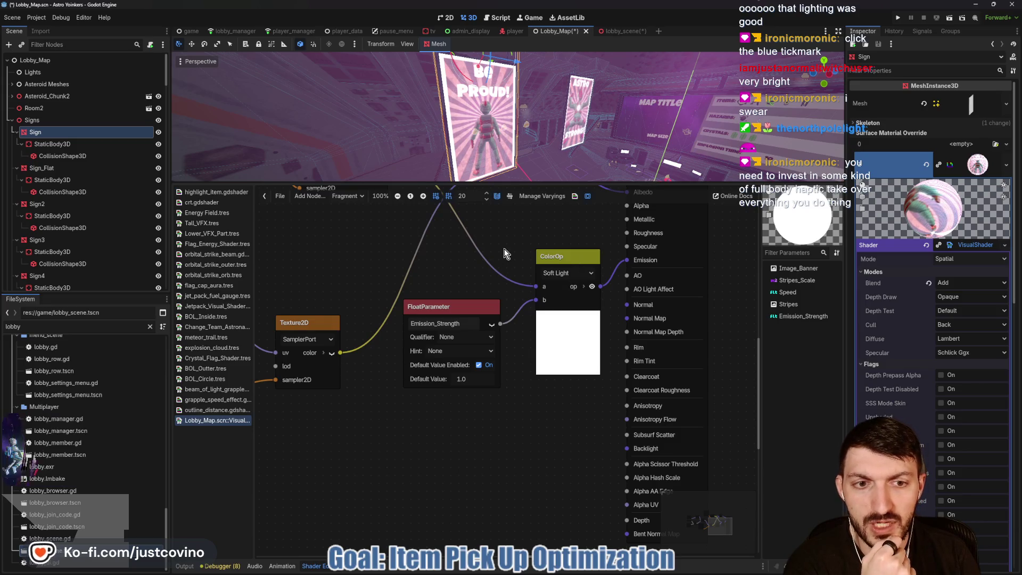
pyautogui.scroll(-3, 469, 275)
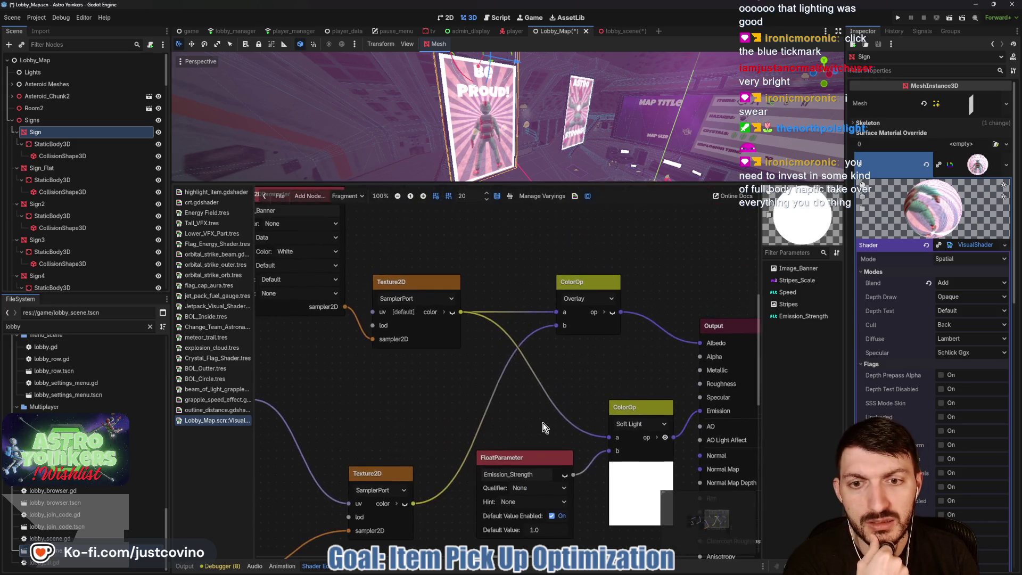
pyautogui.scroll(3, 543, 420)
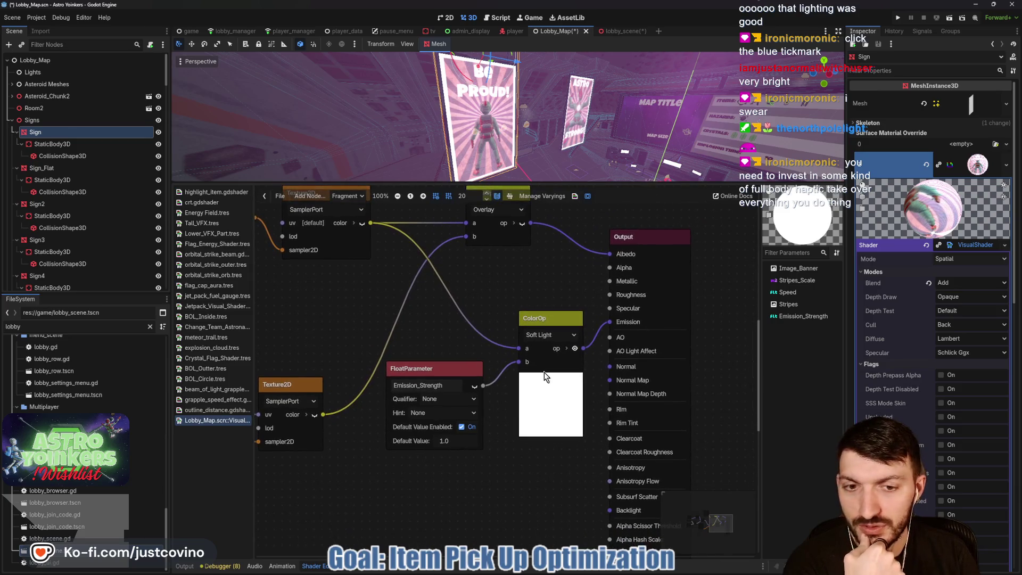
pyautogui.click(550, 334)
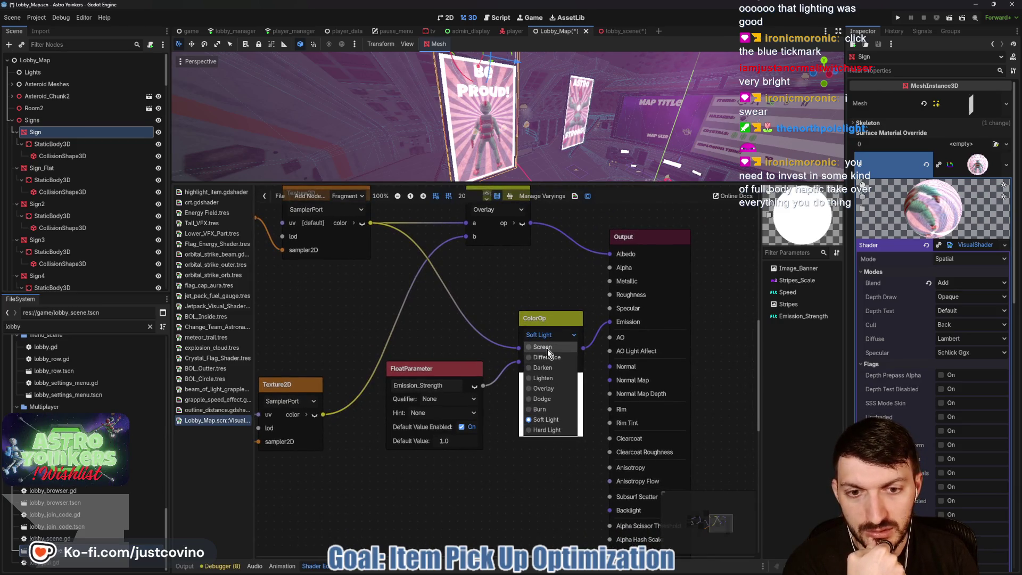
pyautogui.click(547, 349)
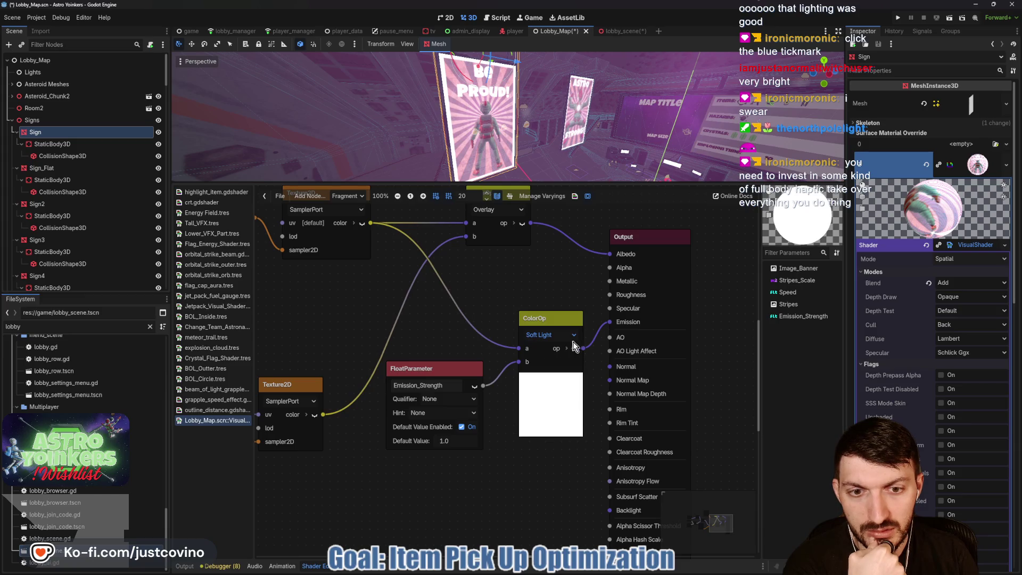
pyautogui.click(571, 335)
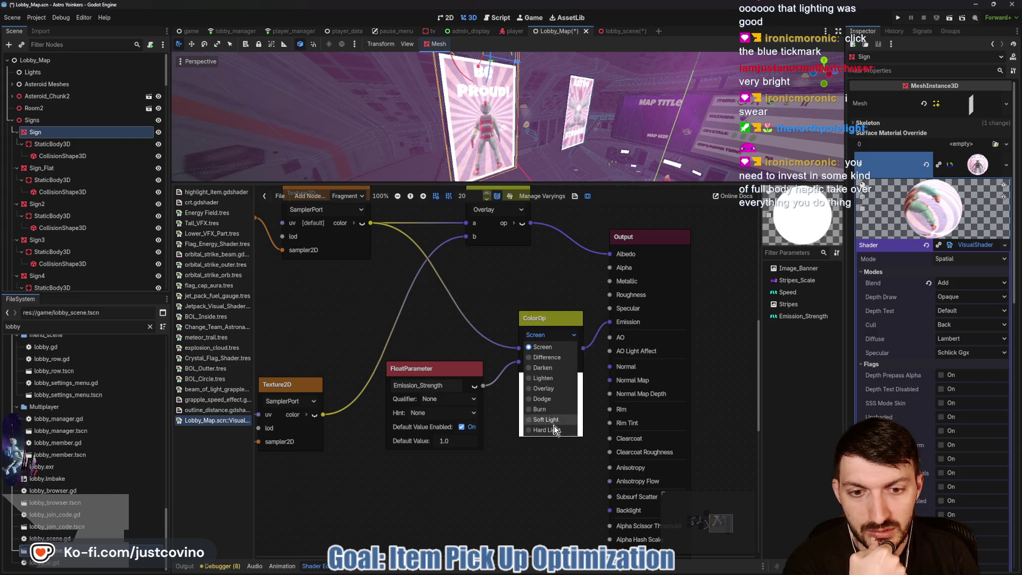
pyautogui.click(554, 430)
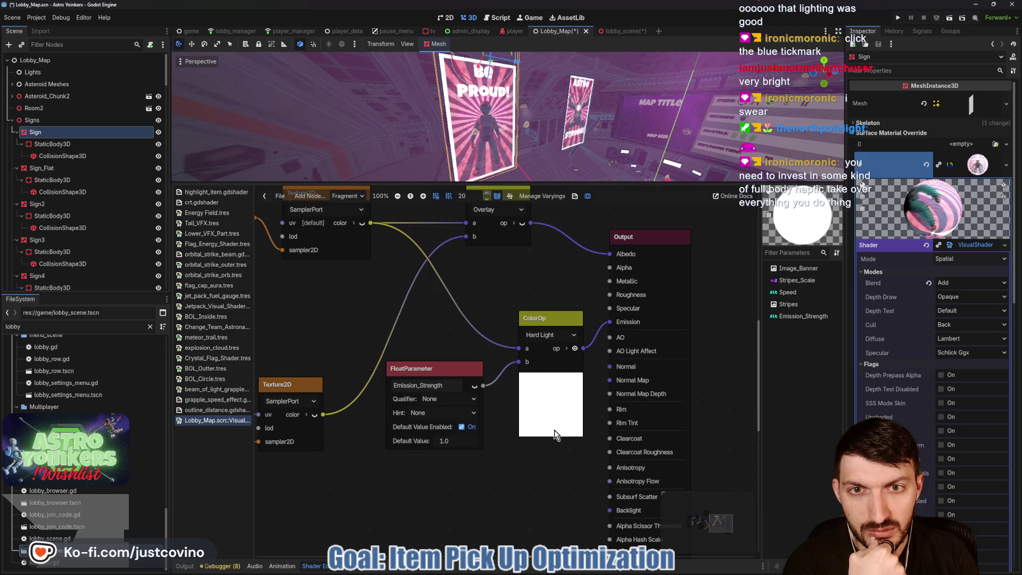
# Step: Save Lobby_Map, preview the banners in lobby_scene, switch ColorOp to Darken, and go back to Lobby_Map
pyautogui.hotkey('ctrl', 's')
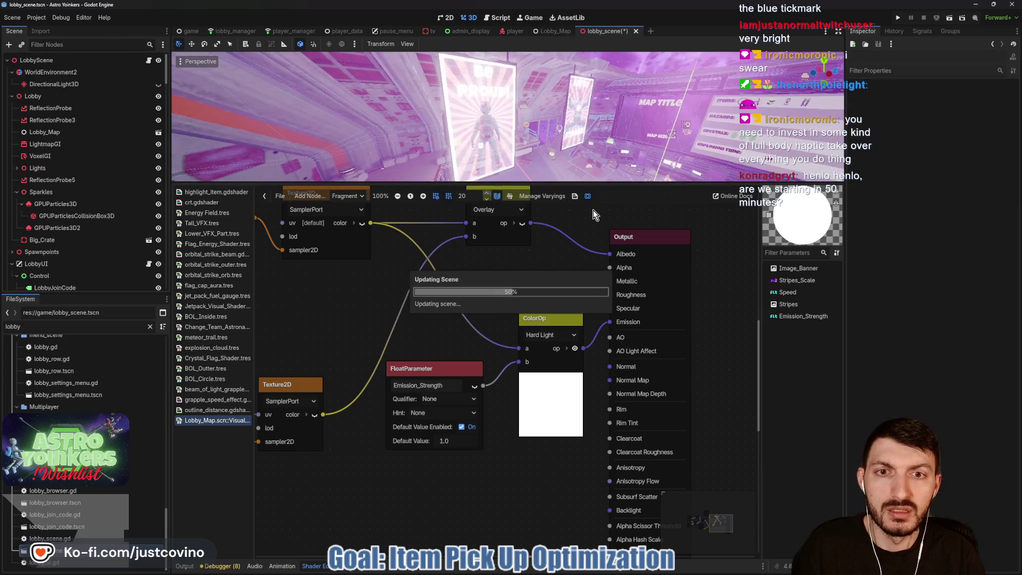
pyautogui.moveTo(609, 151)
pyautogui.mouseDown()
pyautogui.moveTo(627, 177)
pyautogui.moveTo(408, 147)
pyautogui.moveTo(453, 129)
pyautogui.mouseUp()
pyautogui.click(559, 335)
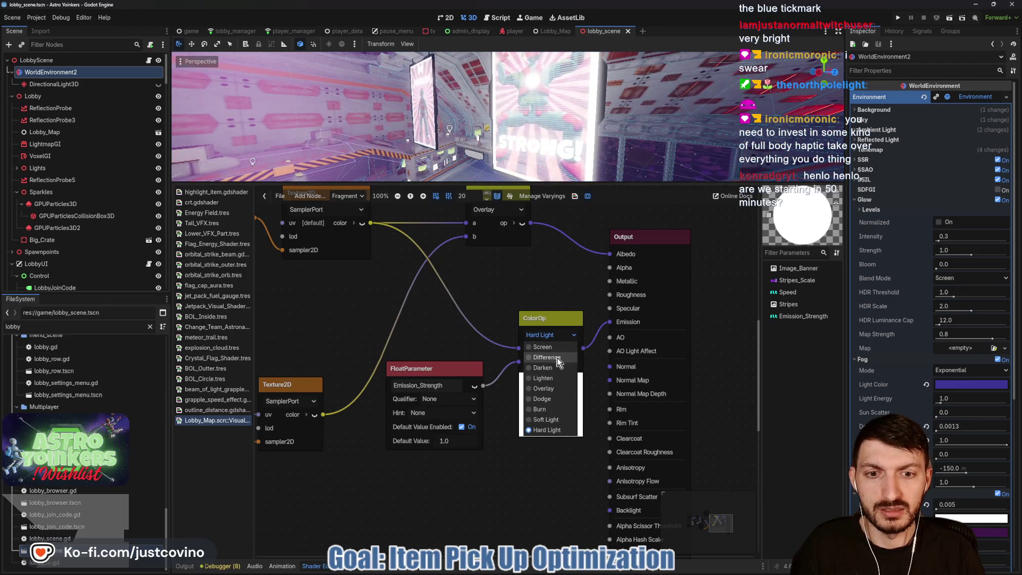
pyautogui.press('Escape')
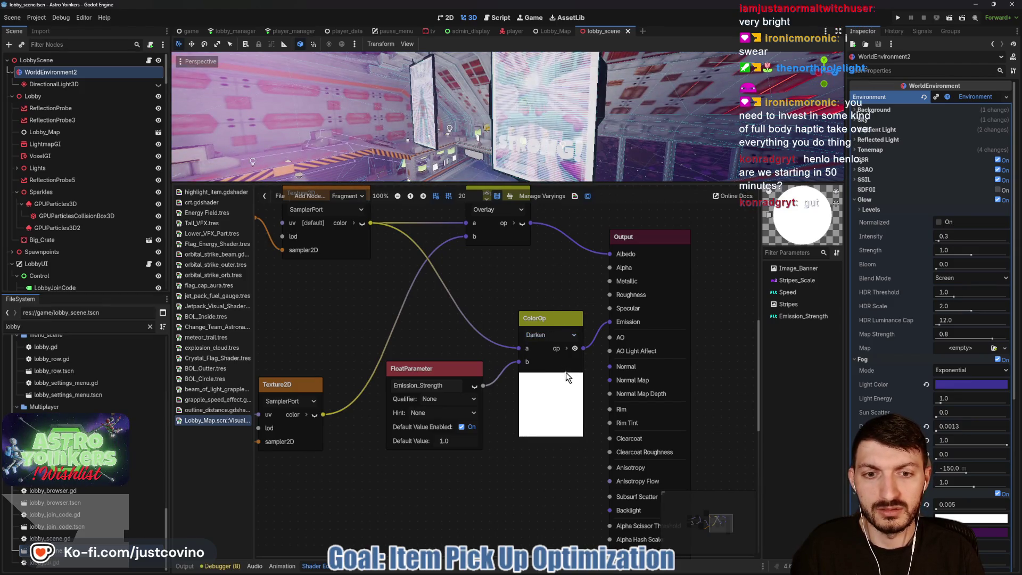
pyautogui.moveTo(621, 164)
pyautogui.mouseDown()
pyautogui.moveTo(522, 145)
pyautogui.moveTo(629, 153)
pyautogui.mouseUp()
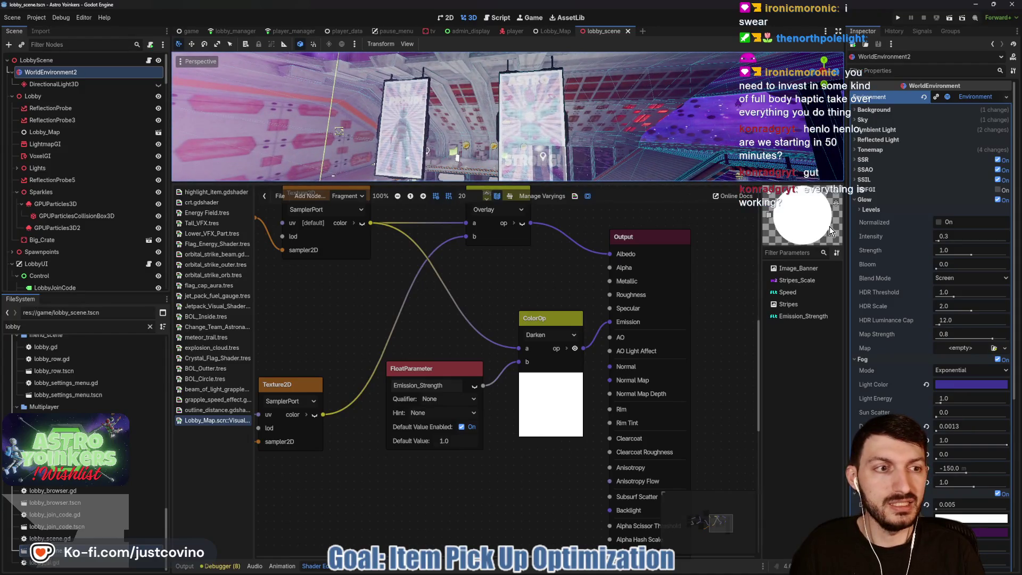
pyautogui.click(554, 31)
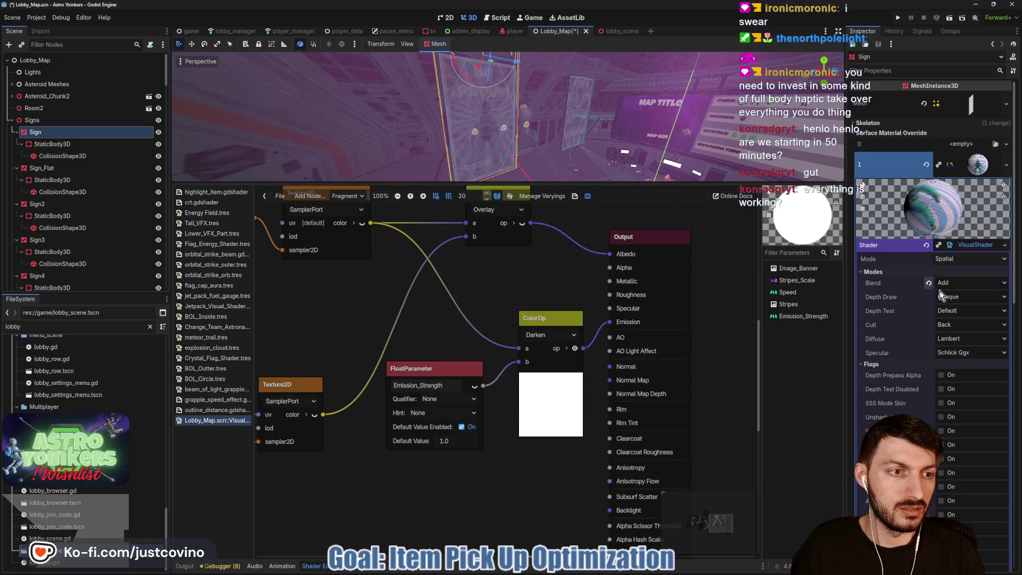
# Step: Set the Sign material's Blend to Mix and Cull to Disabled, and save Lobby_Map
pyautogui.click(928, 283)
pyautogui.click(956, 325)
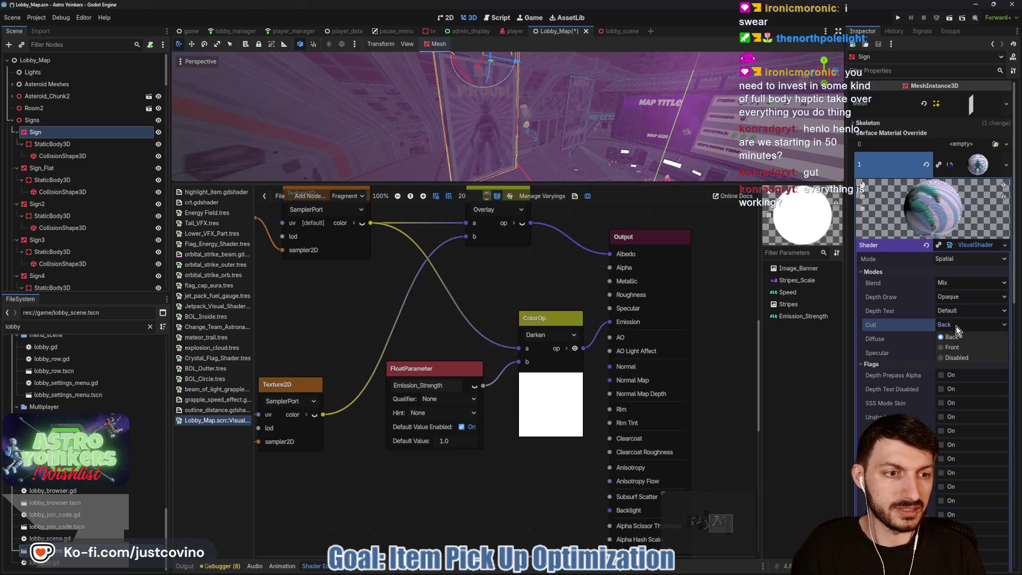
pyautogui.click(959, 359)
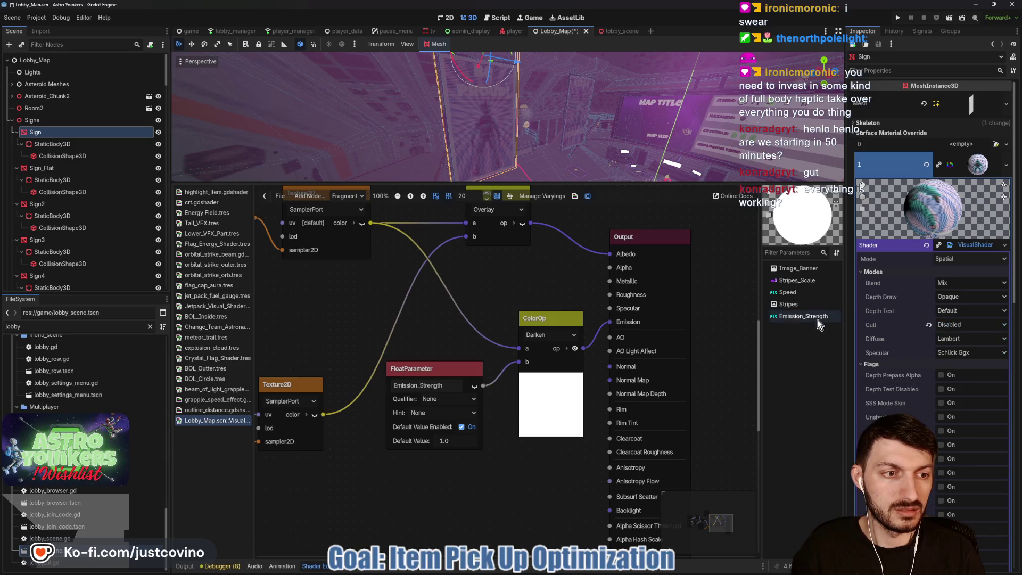
pyautogui.hotkey('ctrl', 's')
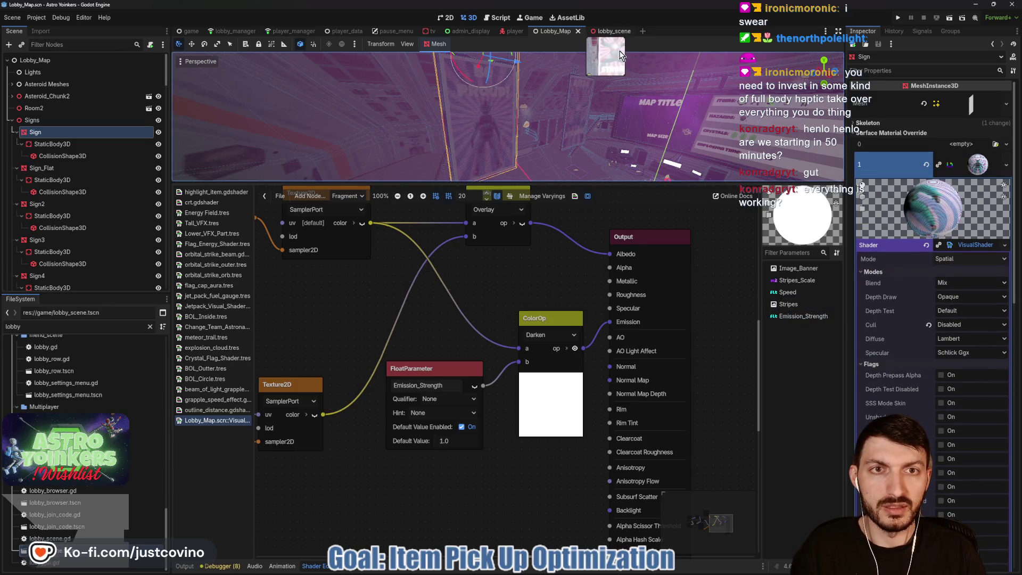
# Step: In lobby_scene, try the Soft Light and Burn blends on ColorOp before settling on Overlay
pyautogui.click(615, 31)
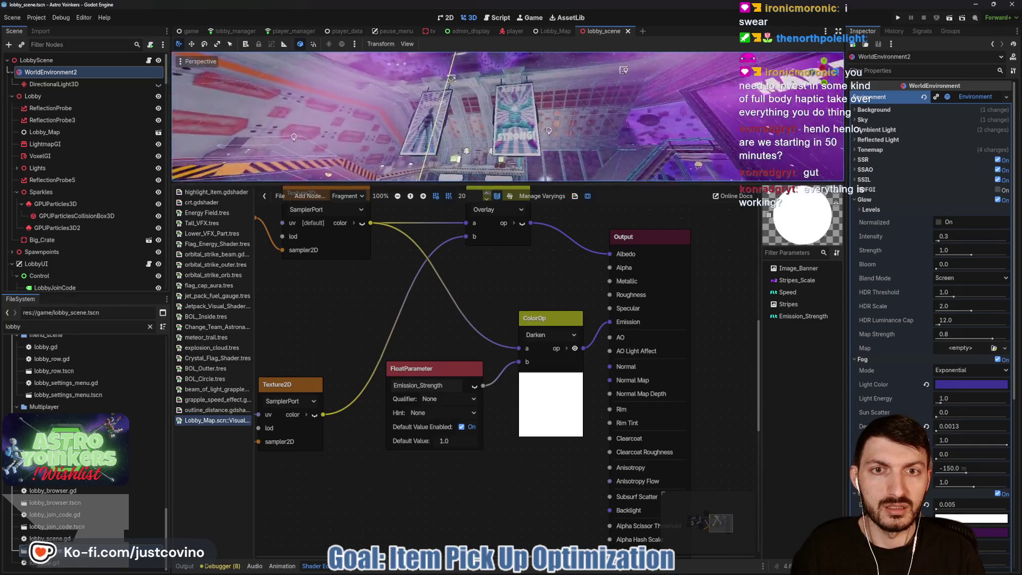
pyautogui.click(565, 335)
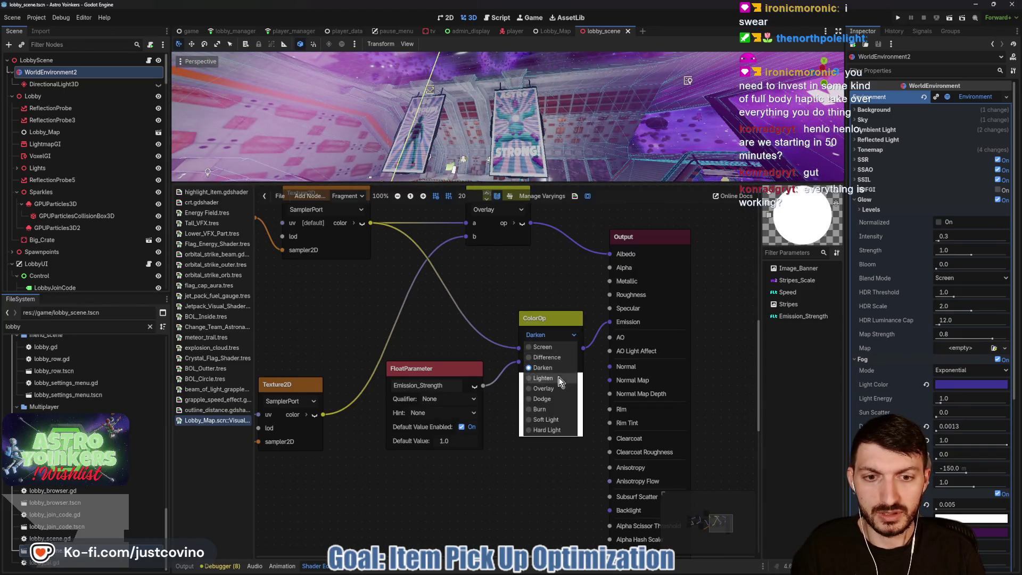
pyautogui.click(559, 420)
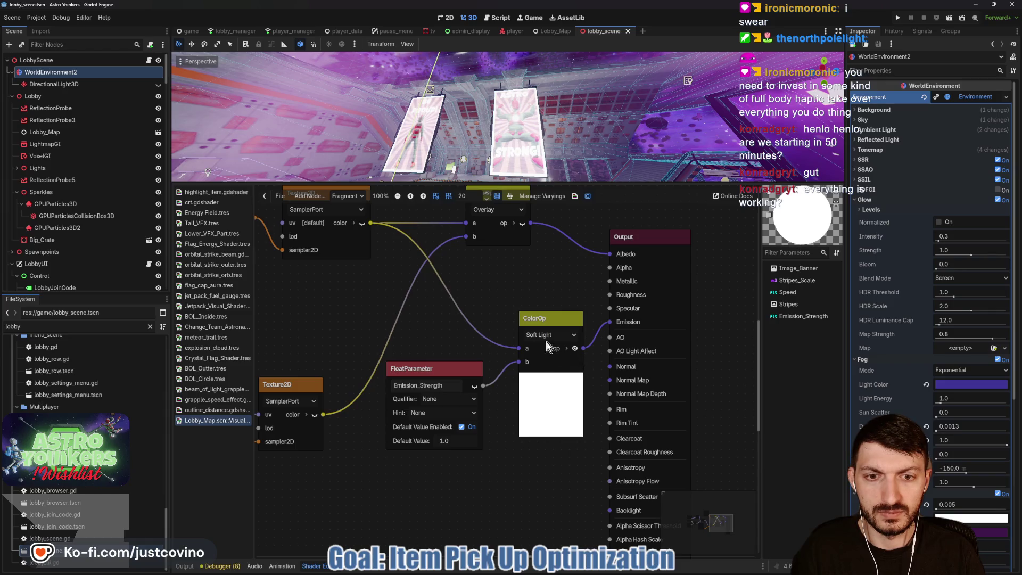
pyautogui.click(562, 337)
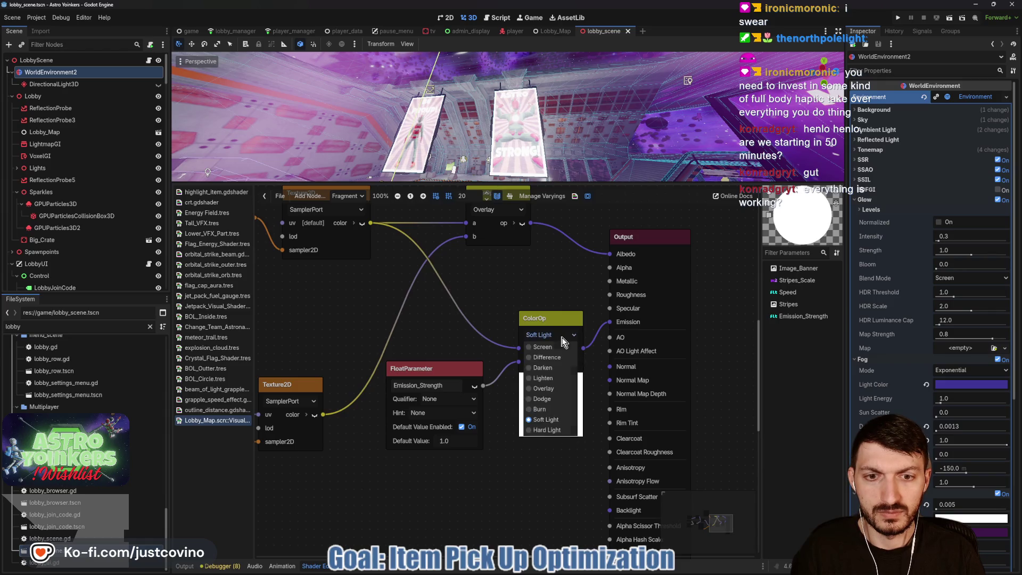
pyautogui.click(556, 408)
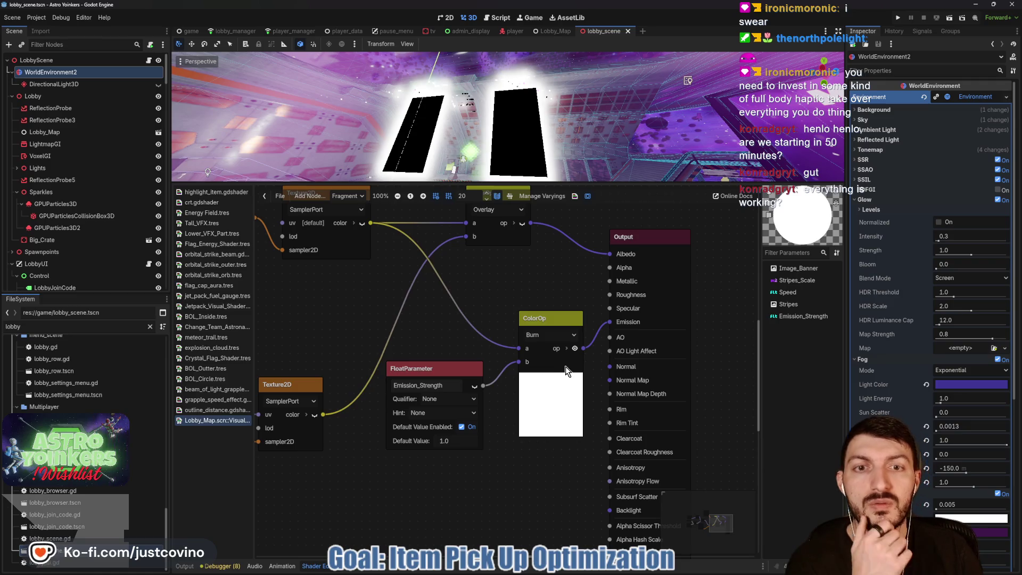
pyautogui.click(553, 334)
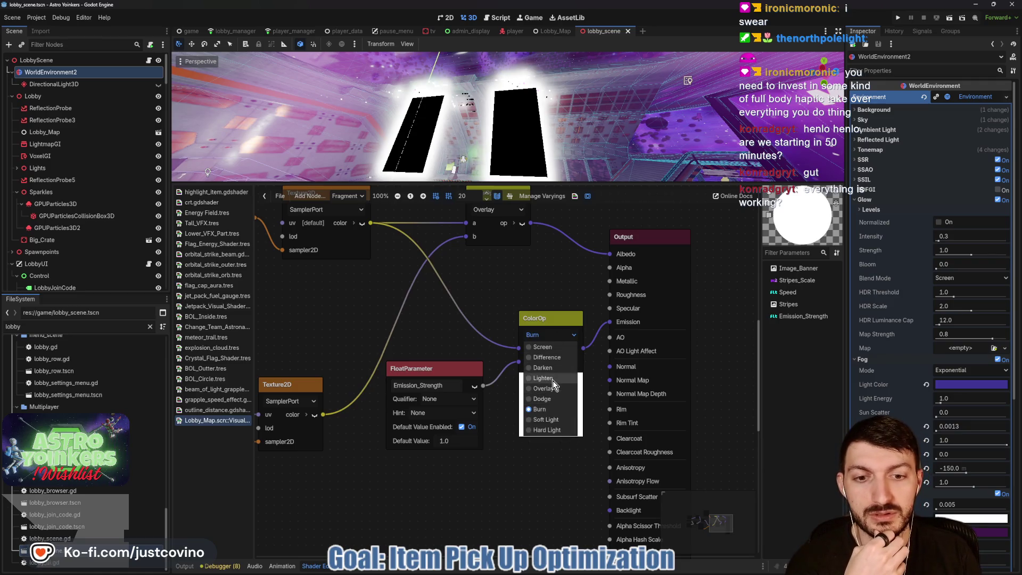
pyautogui.click(554, 408)
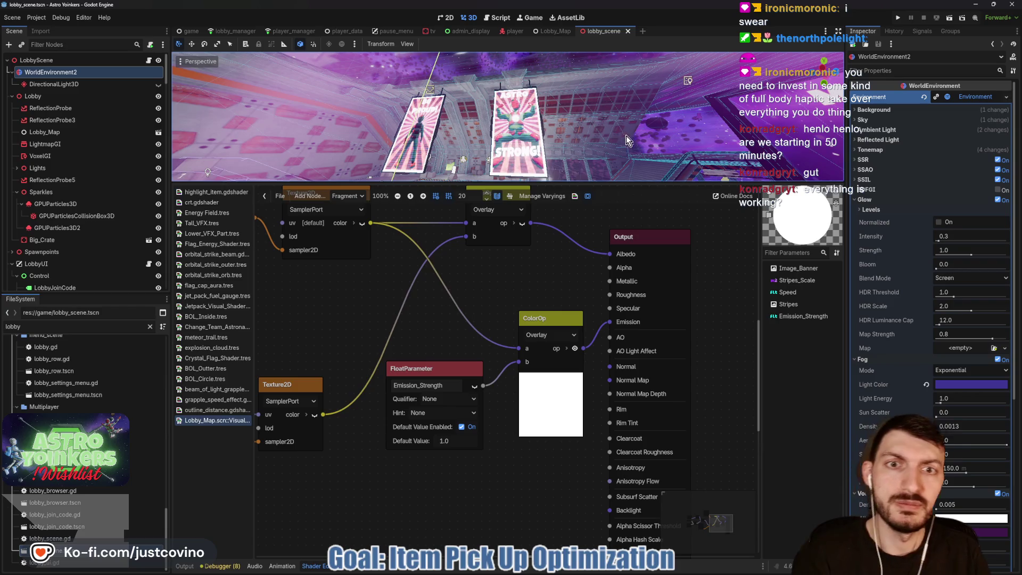
pyautogui.scroll(5, 627, 141)
pyautogui.press('s')
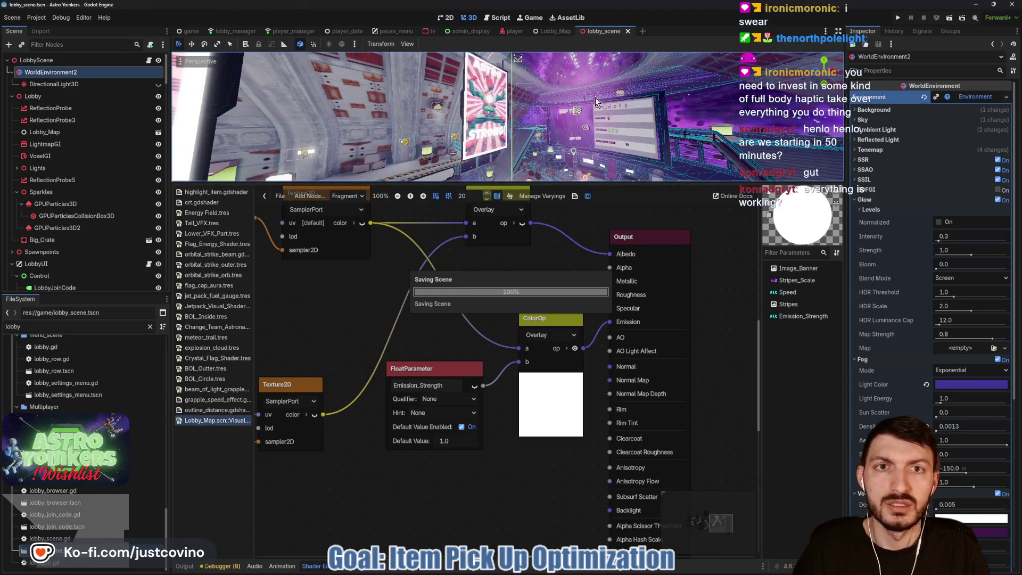
# Step: Collapse the Sign material's flags, save Lobby_Map, and check the signs in lobby_scene
pyautogui.click(551, 31)
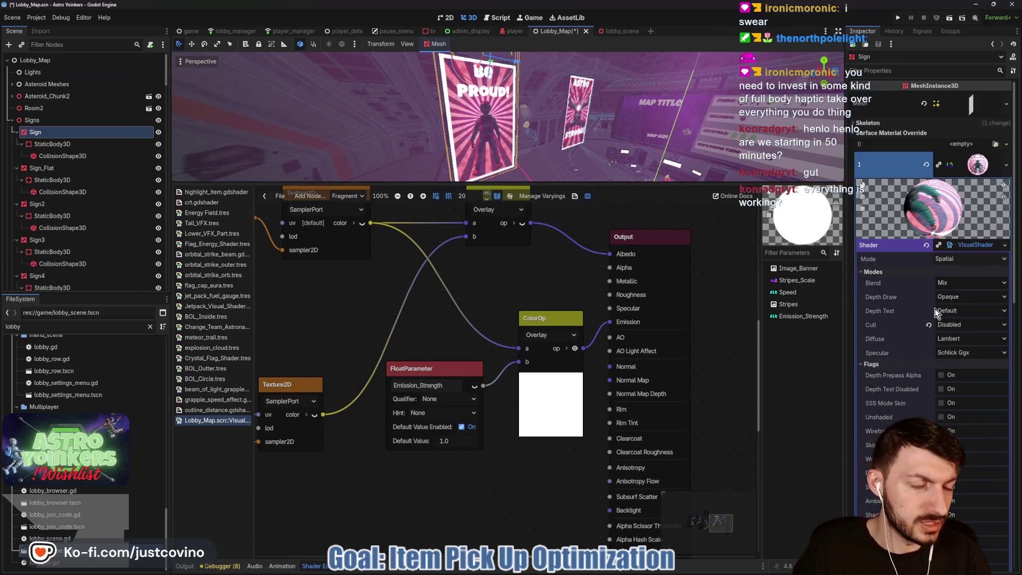
pyautogui.scroll(-2, 909, 325)
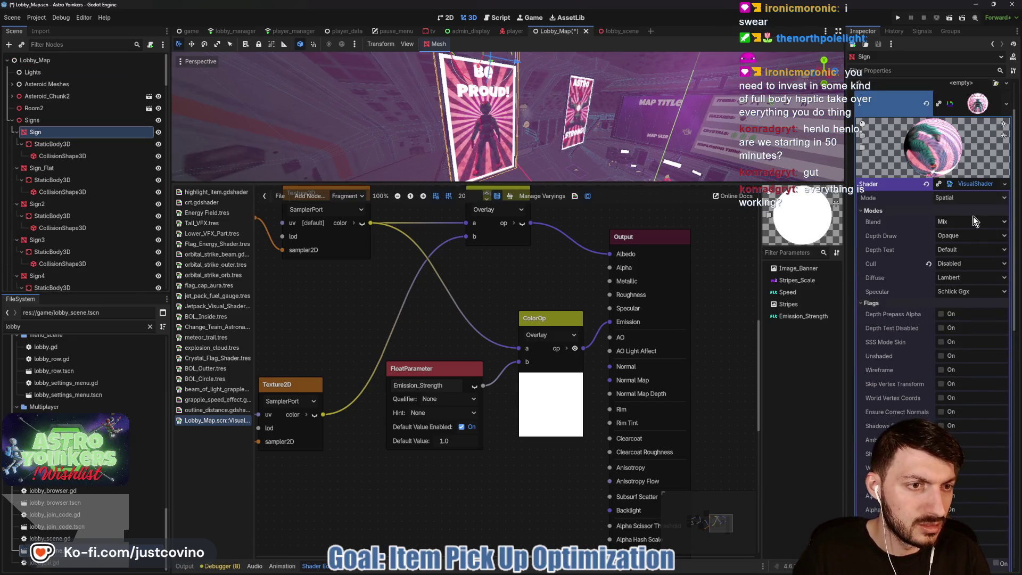
pyautogui.click(883, 303)
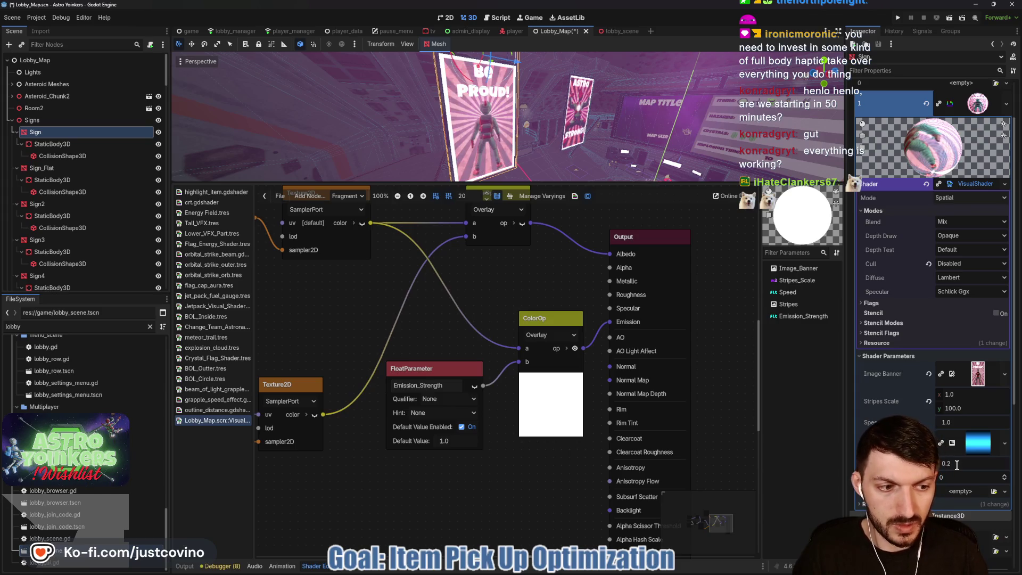
pyautogui.hotkey('ctrl', 's')
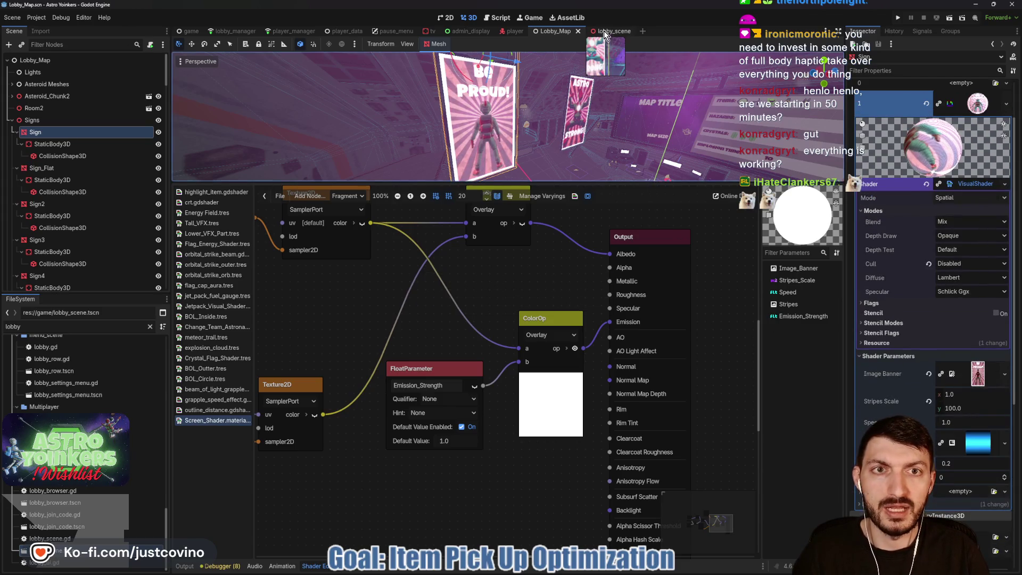
pyautogui.click(604, 31)
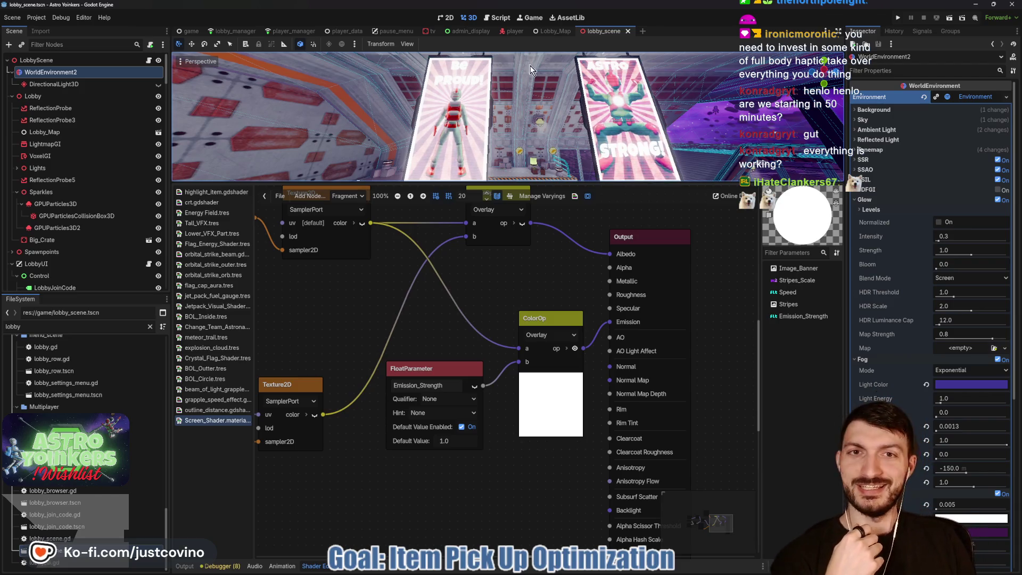
pyautogui.click(550, 32)
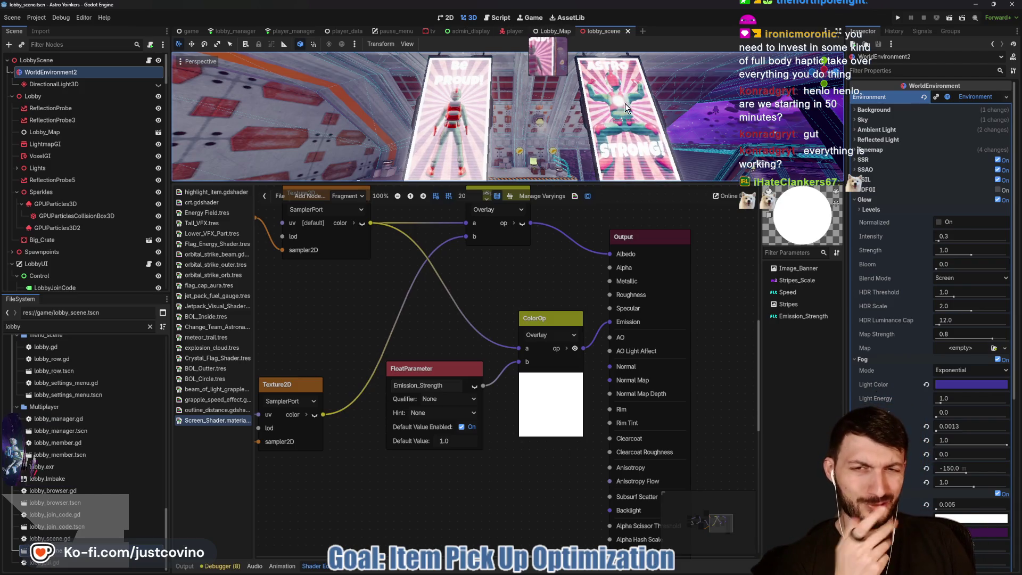
# Step: Set the Sign's Emission Strength shader parameter to 0.02 and switch to lobby_scene
pyautogui.click(956, 465)
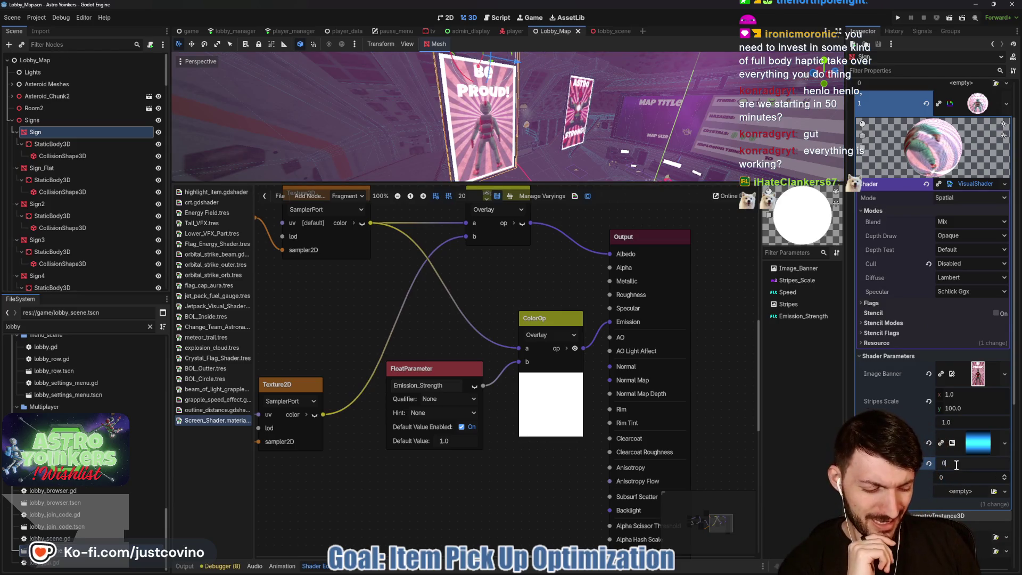
pyautogui.write('.02')
pyautogui.press('Return')
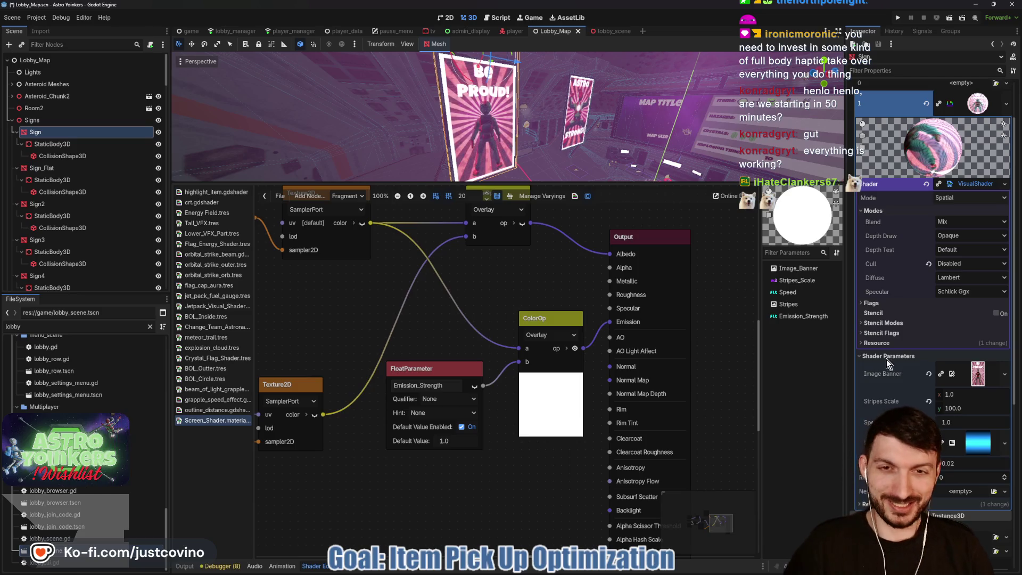
pyautogui.click(606, 32)
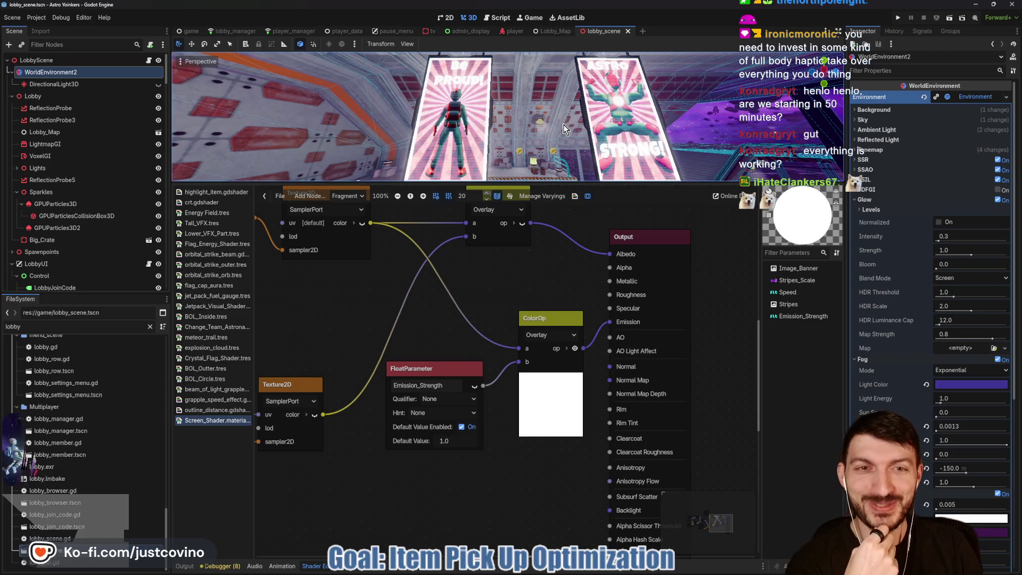
# Step: Drag the viewport splitter down and zoom out until both the Be Proud and Astro Strong posters are framed
pyautogui.scroll(3, 551, 134)
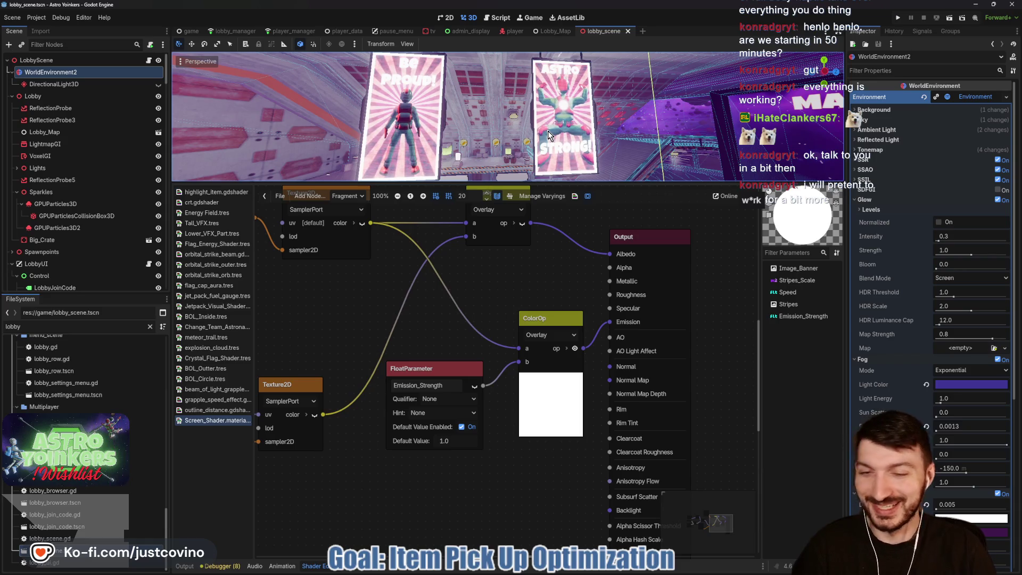
pyautogui.moveTo(606, 182); pyautogui.dragTo(607, 374)
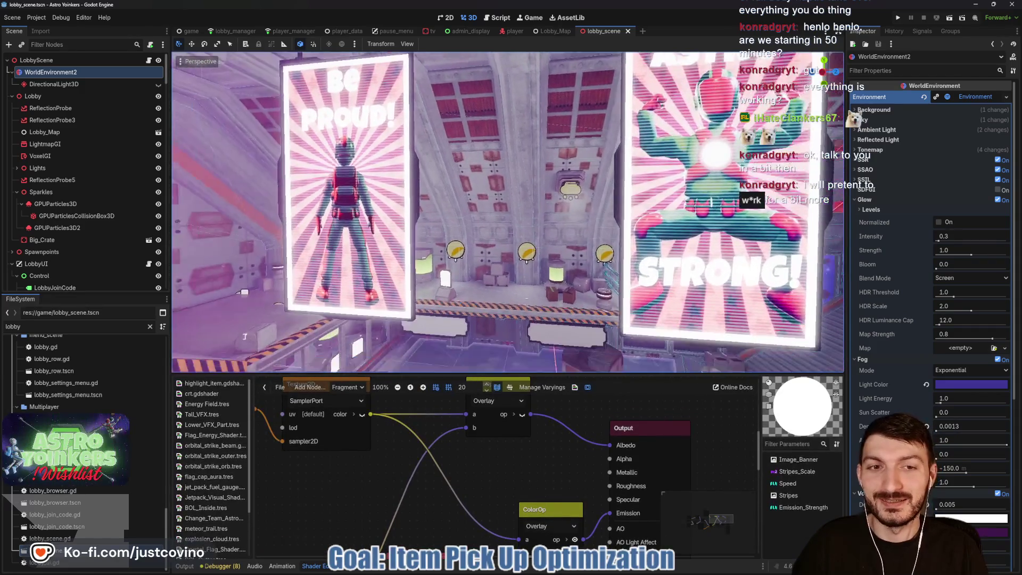
pyautogui.scroll(-3, 519, 240)
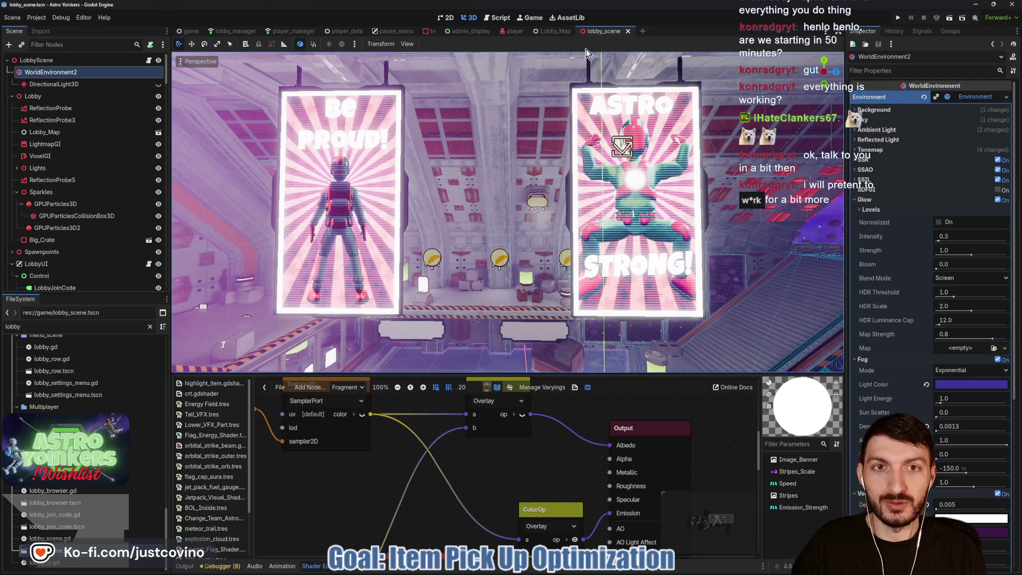
# Step: In Lobby_Map, set Emission Strength to 0.02 on Sign2, Sign3 and Sign4, saving after each
pyautogui.click(551, 31)
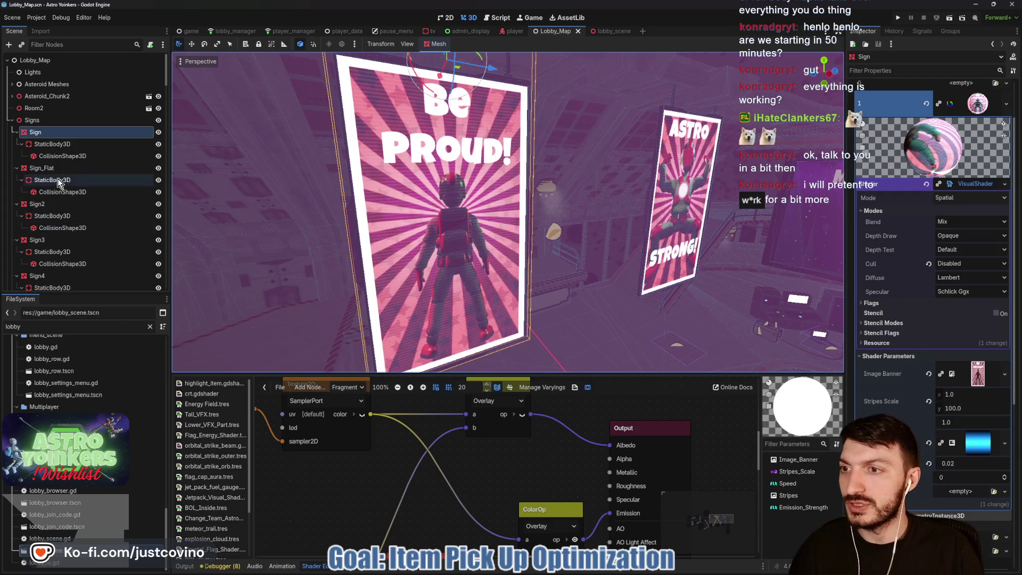
pyautogui.click(53, 203)
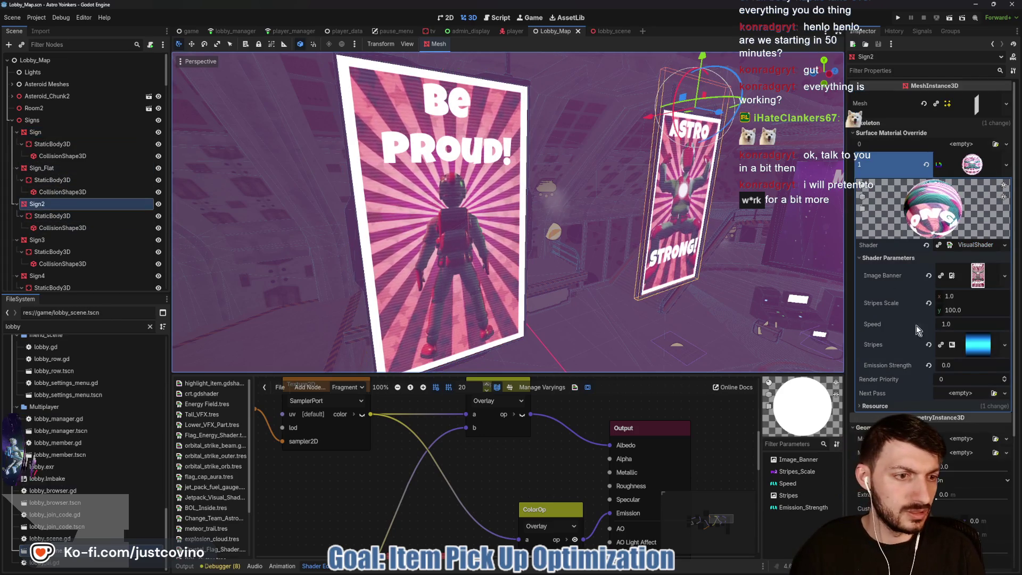
pyautogui.click(963, 364)
pyautogui.write('0.')
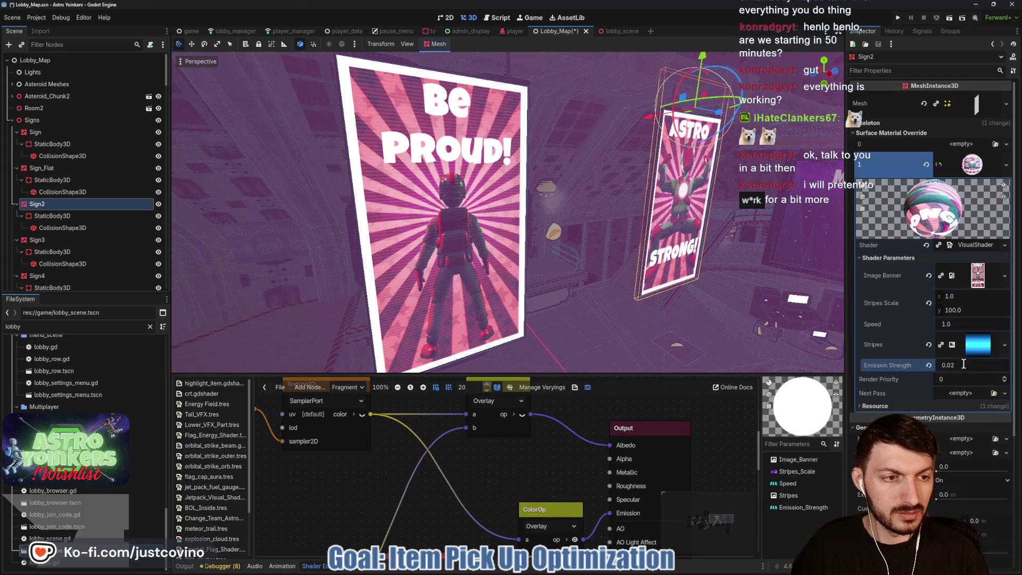
pyautogui.hotkey('ctrl', 's')
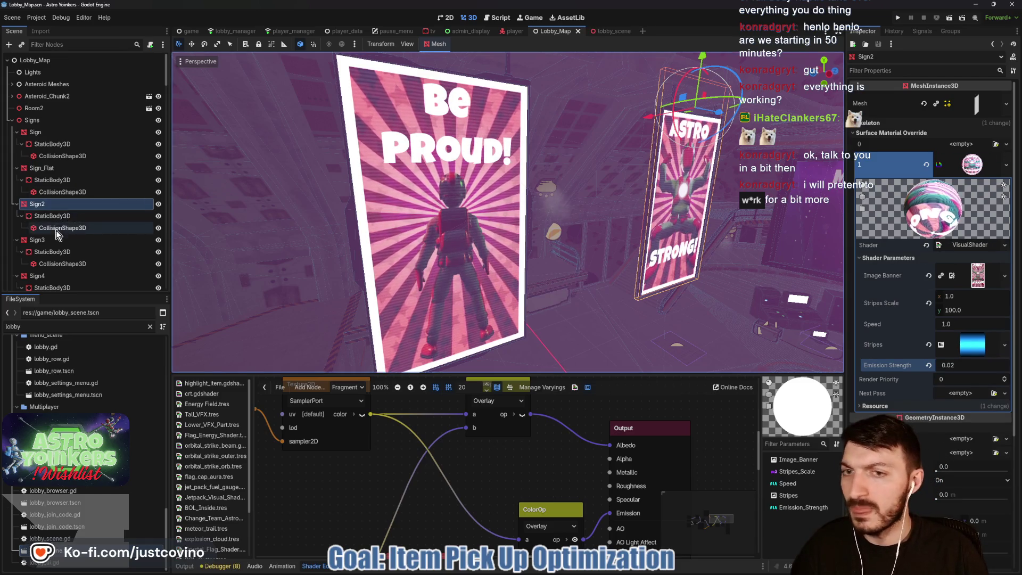
pyautogui.click(67, 240)
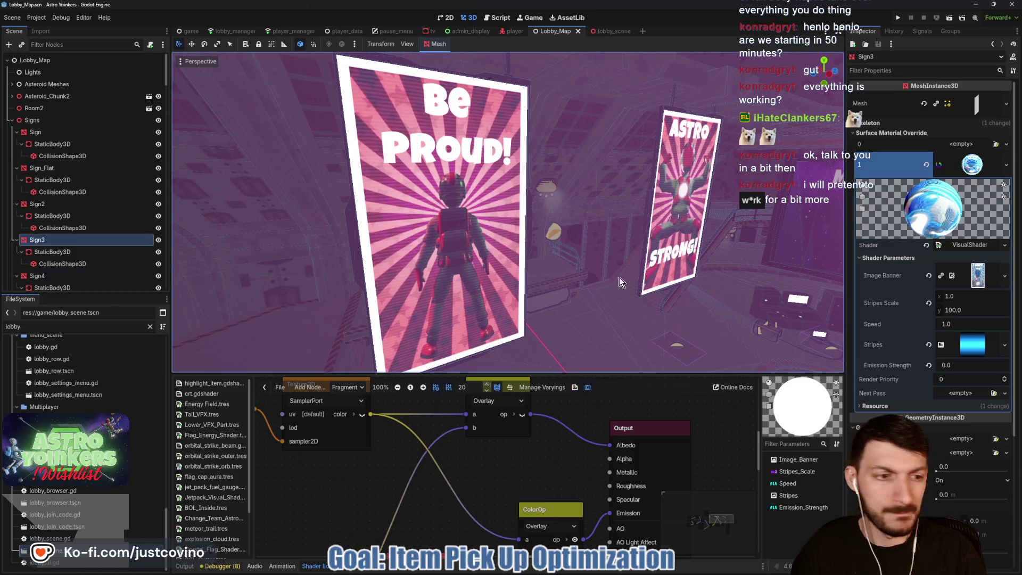
pyautogui.click(956, 367)
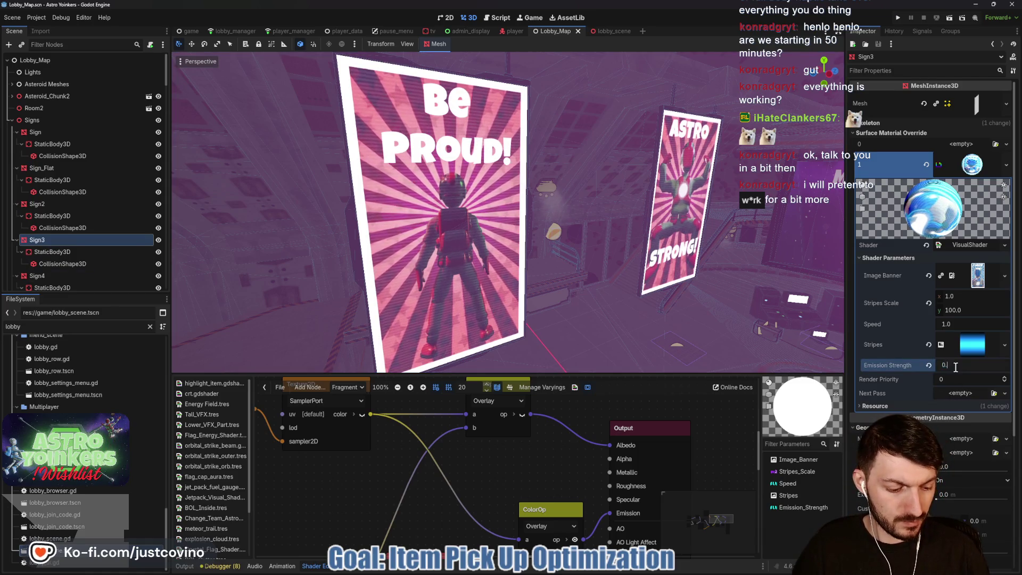
pyautogui.write('02')
pyautogui.hotkey('ctrl', 's')
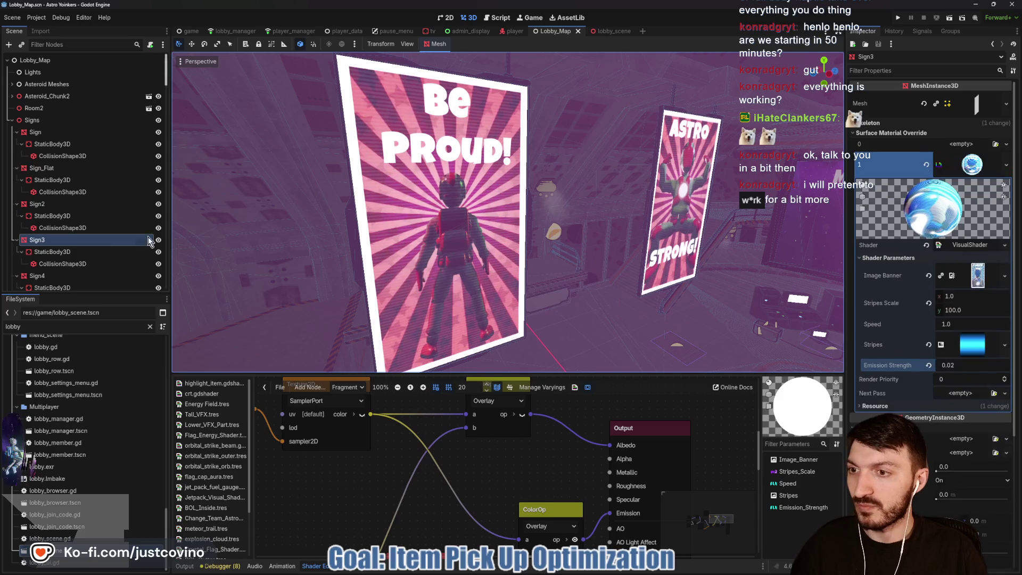
pyautogui.click(64, 277)
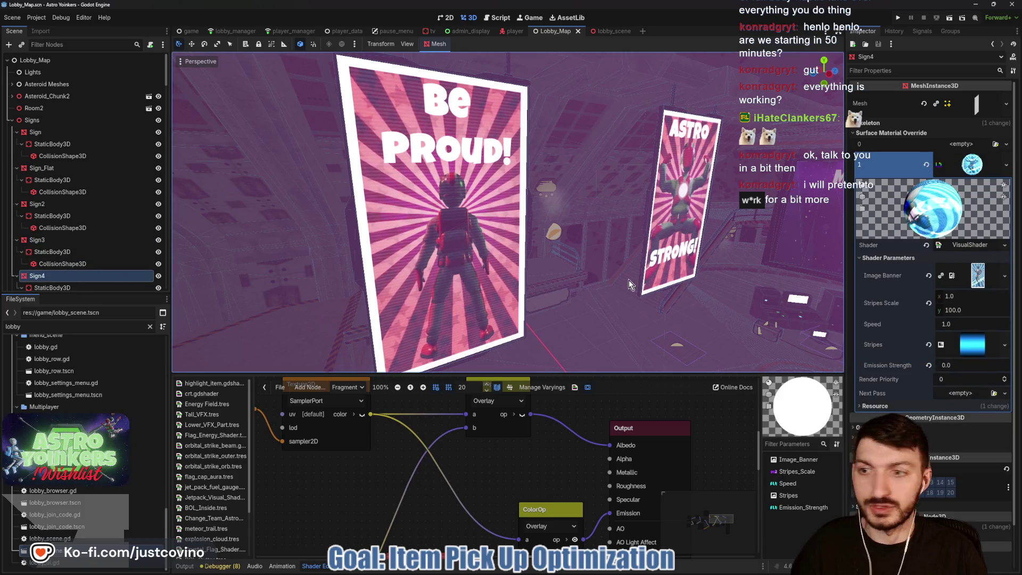
pyautogui.click(954, 364)
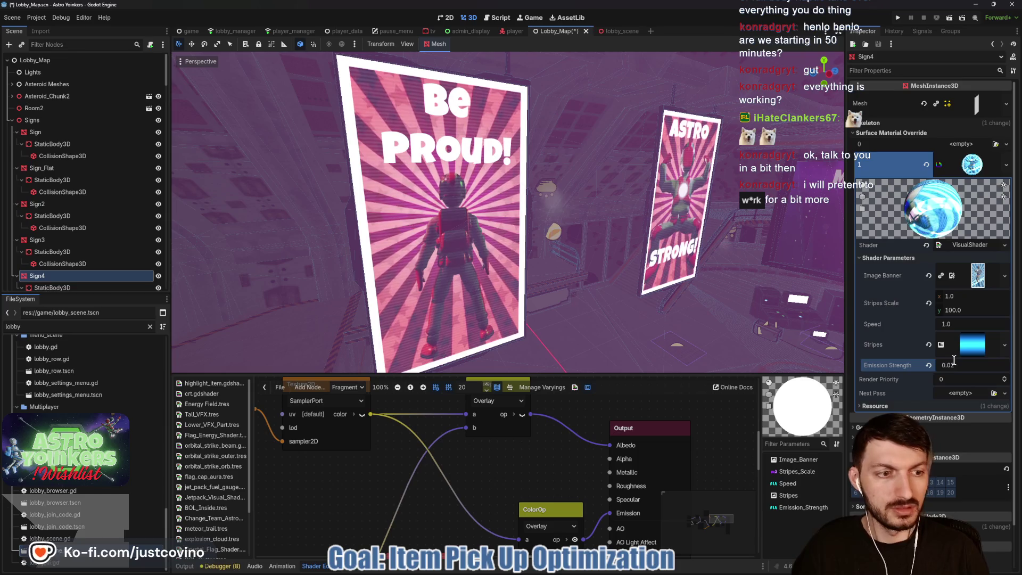
pyautogui.hotkey('ctrl', 's')
# Step: Turn the view toward the big blue poster and run the game with F5
pyautogui.scroll(-2, 91, 235)
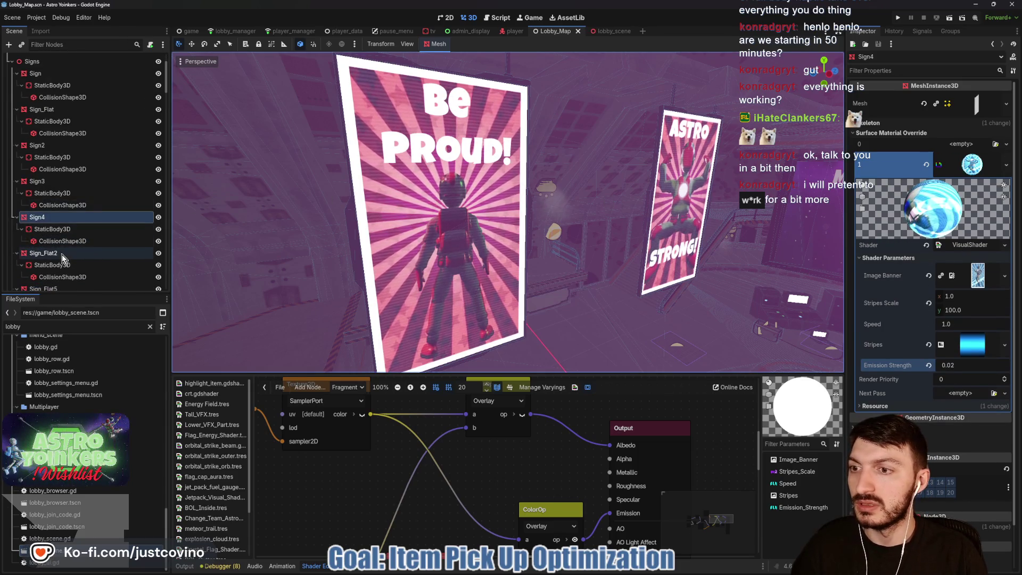
pyautogui.moveTo(373, 213)
pyautogui.mouseDown()
pyautogui.moveTo(479, 349)
pyautogui.moveTo(533, 266)
pyautogui.mouseUp()
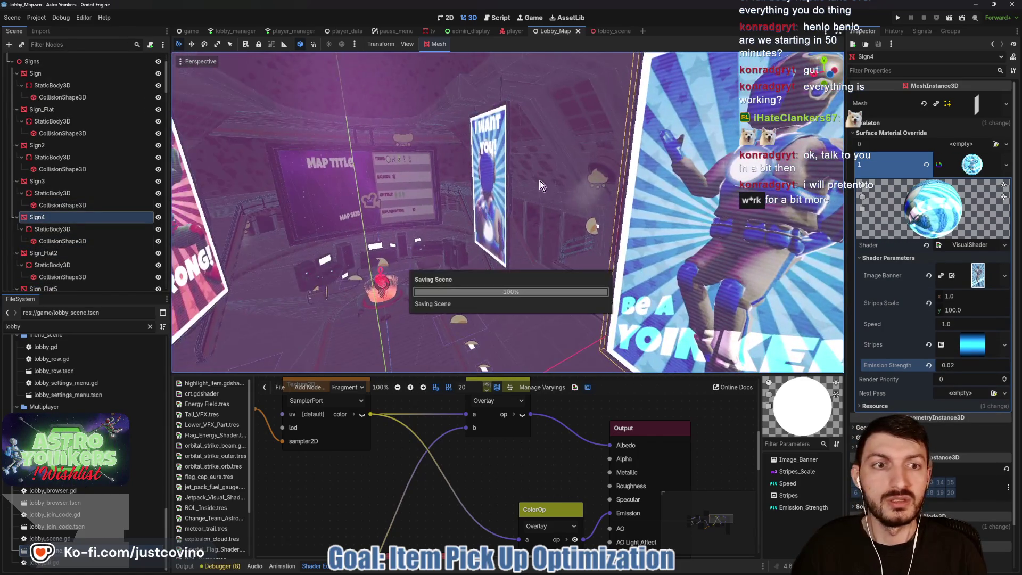
pyautogui.press('F5')
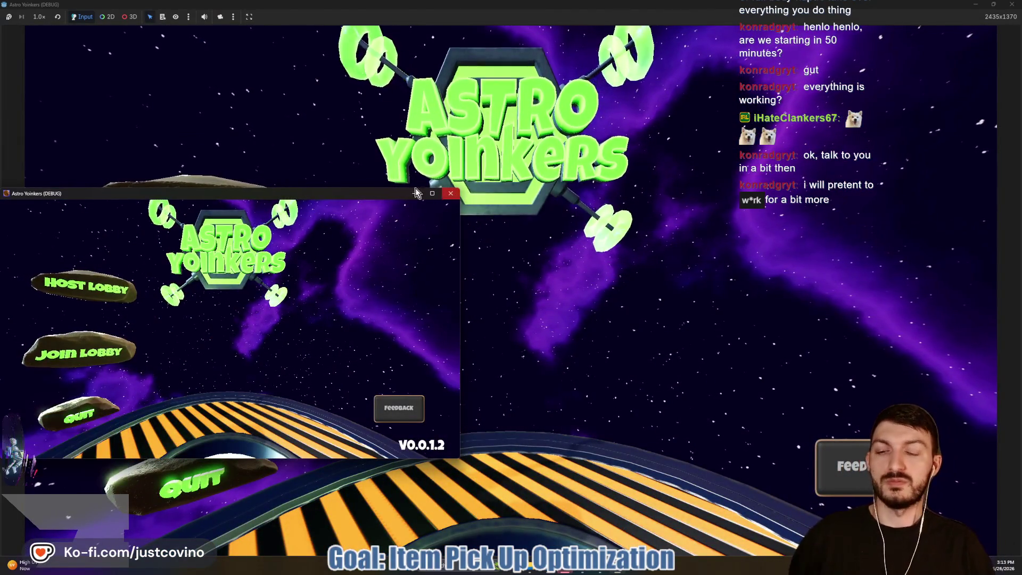
# Step: Host a private lobby and run across it toward the floor pads and asteroid map area
pyautogui.click(215, 213)
pyautogui.click(470, 221)
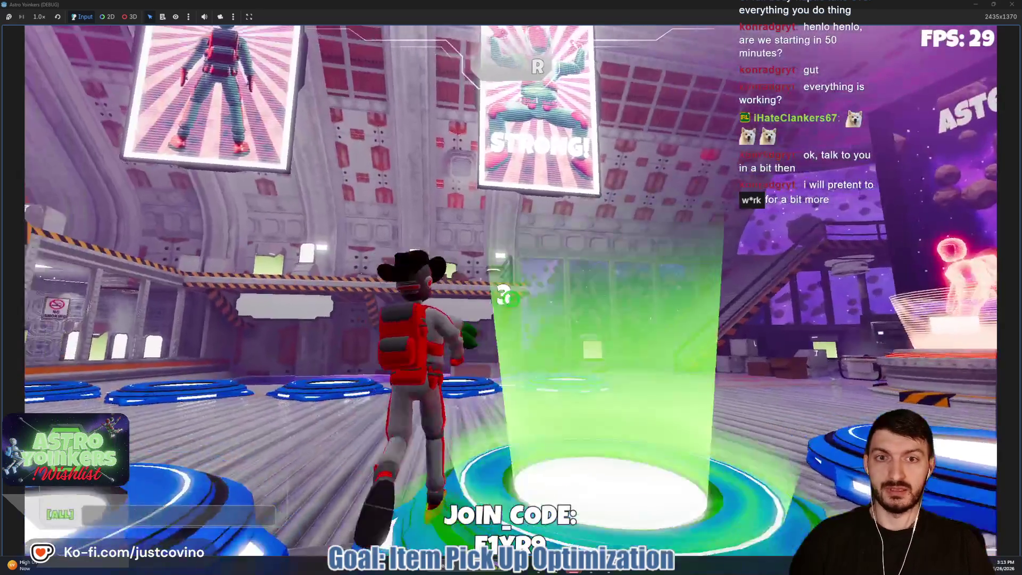
pyautogui.press('w')
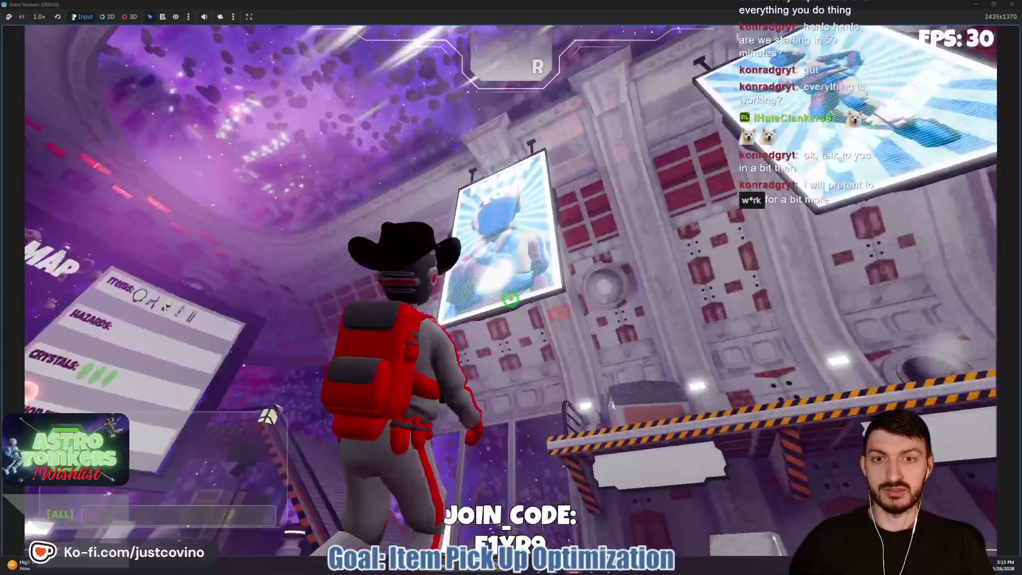
pyautogui.press('w')
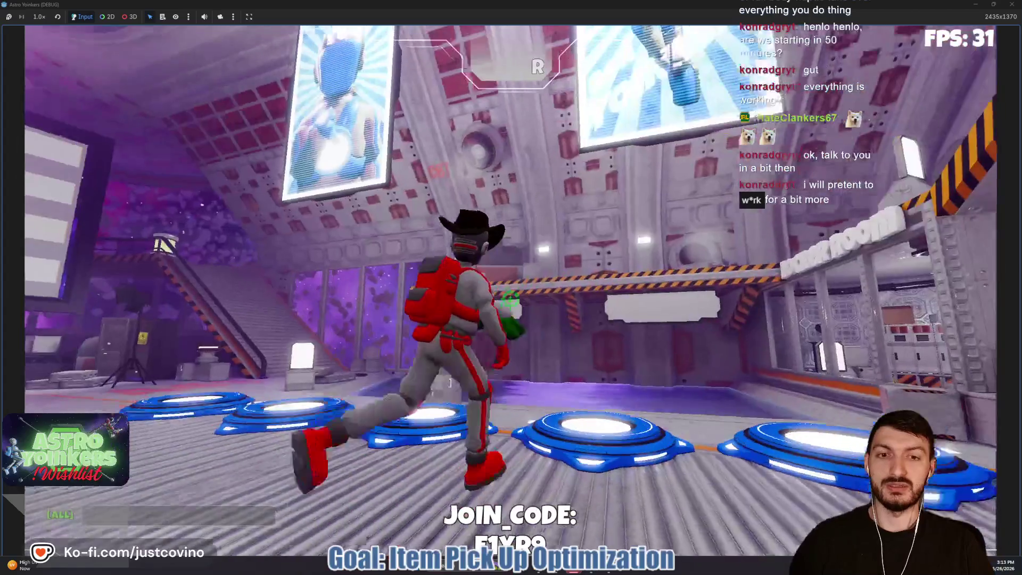
pyautogui.press('w')
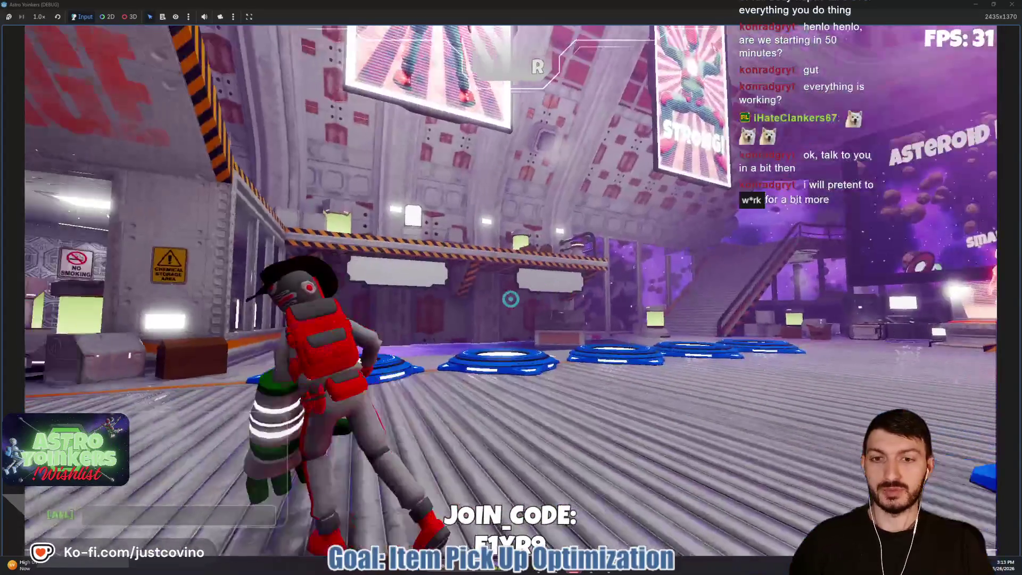
# Step: Jetpack up past the glowing posters, land facing the hologram platform, then quit the game
pyautogui.press('space')
pyautogui.press('w')
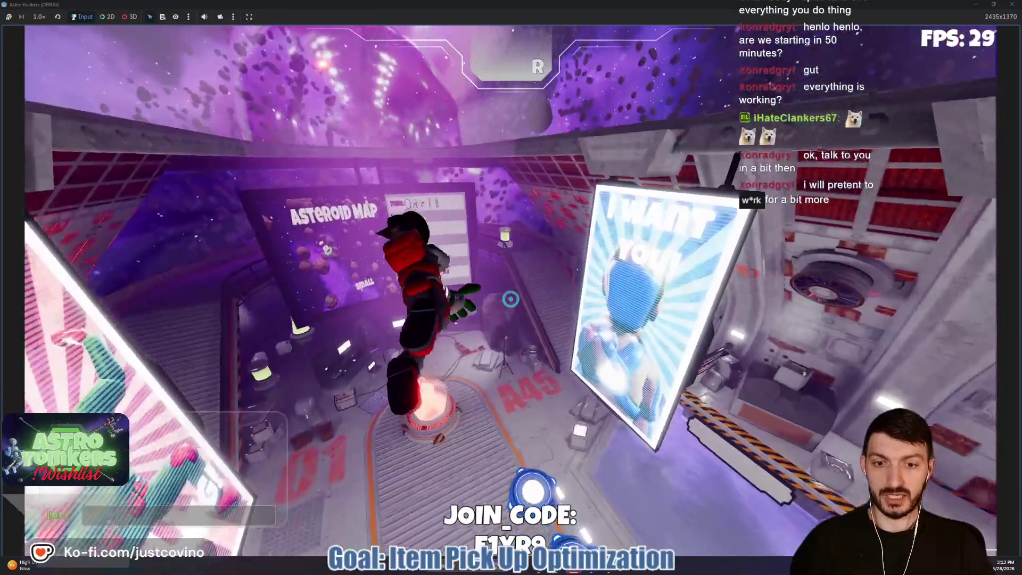
pyautogui.press('w')
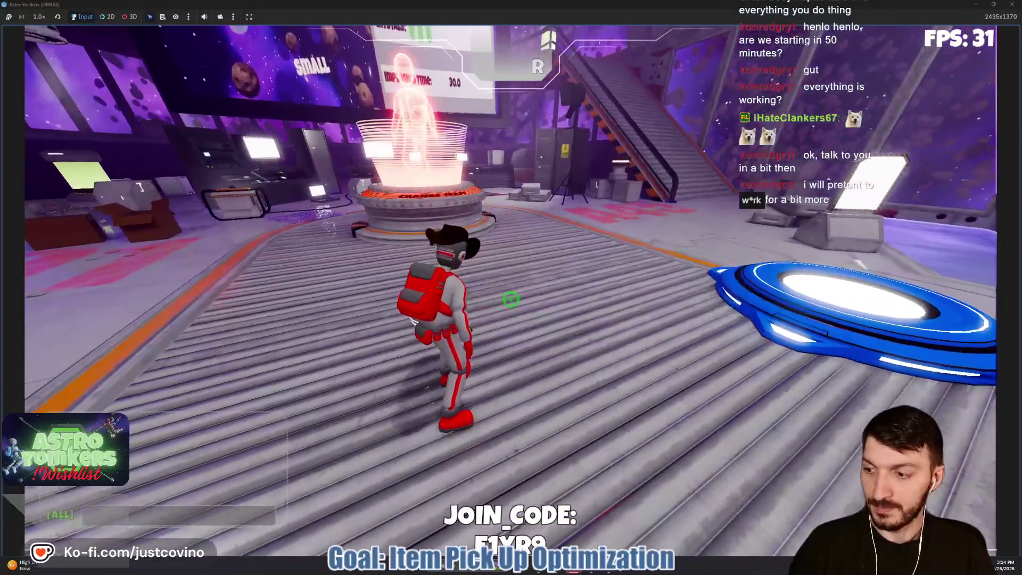
pyautogui.press('F8')
pyautogui.hotkey('ctrl', 's')
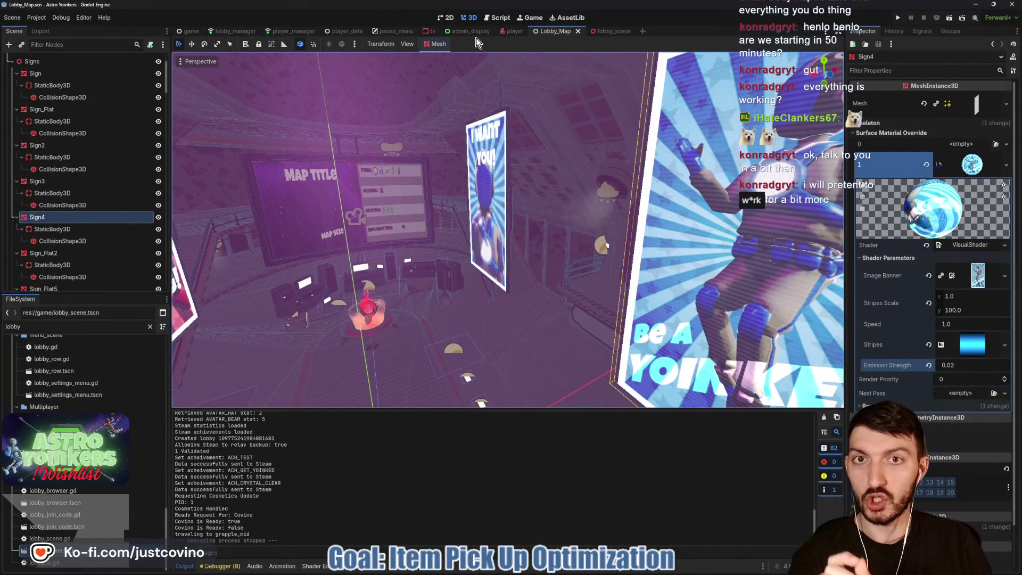
# Step: Open the lobby_manager scene's script and place the caret at the end of line 17
pyautogui.click(190, 31)
pyautogui.click(244, 33)
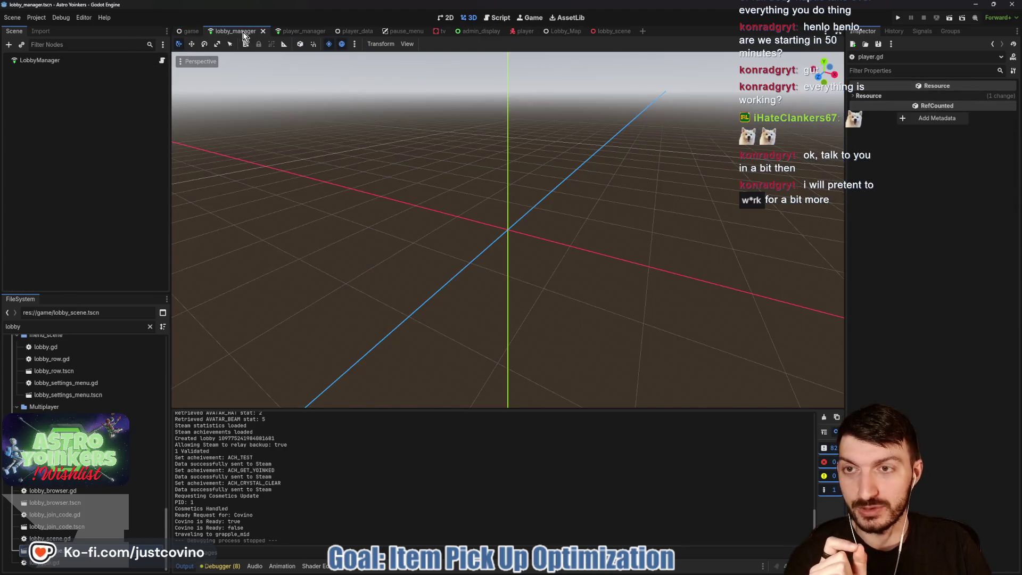
pyautogui.click(161, 61)
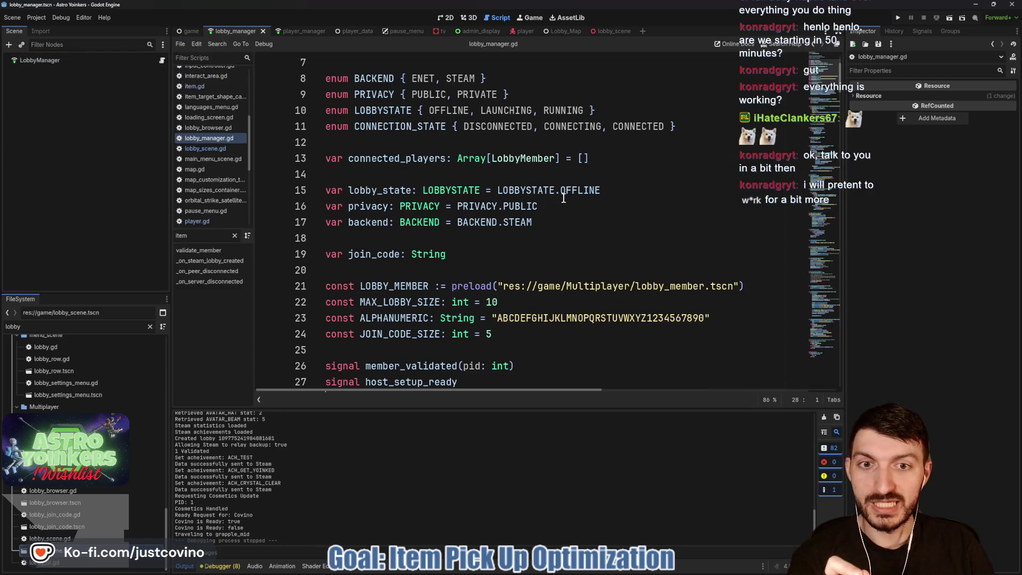
pyautogui.click(551, 220)
# Step: Change the project version to 0.0.1.3, then bring up the repository's four pending changes
pyautogui.click(20, 20)
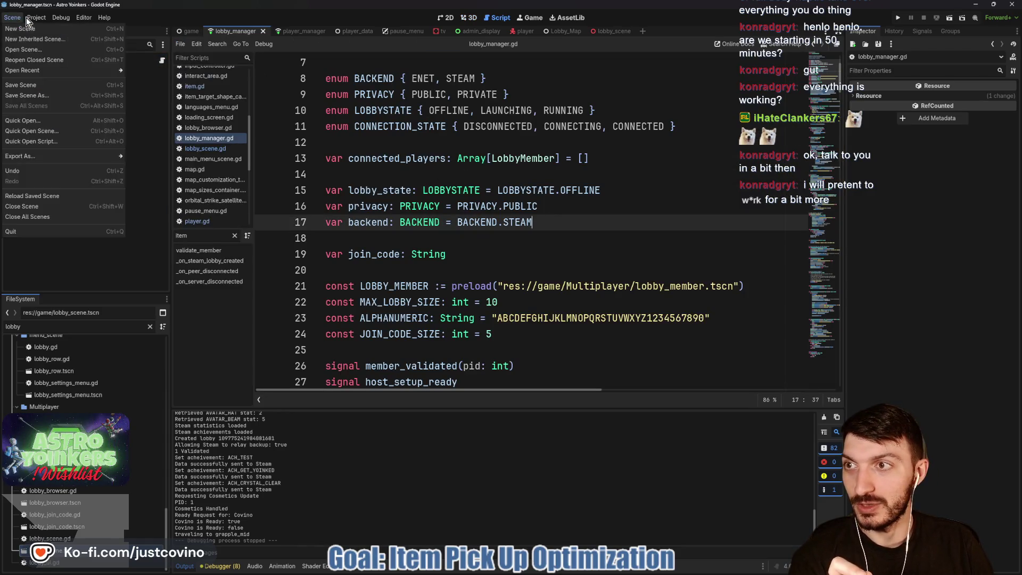
pyautogui.click(42, 29)
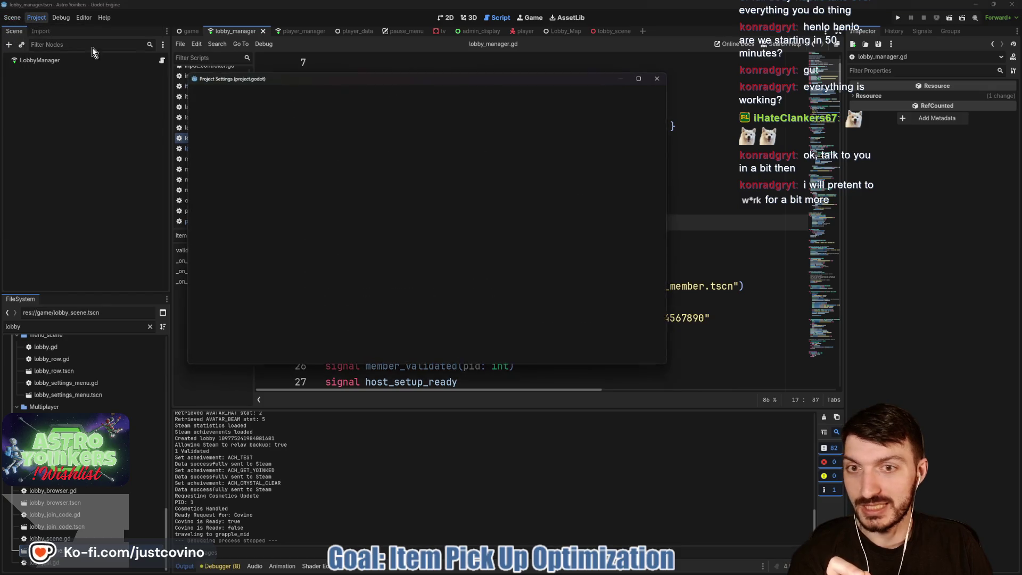
pyautogui.click(505, 229)
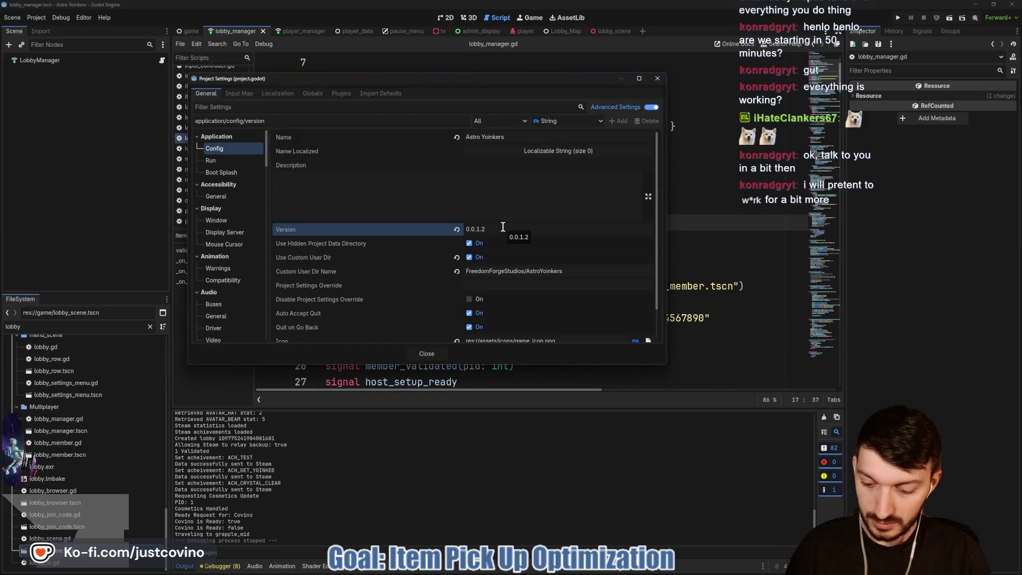
pyautogui.press('BackSpace')
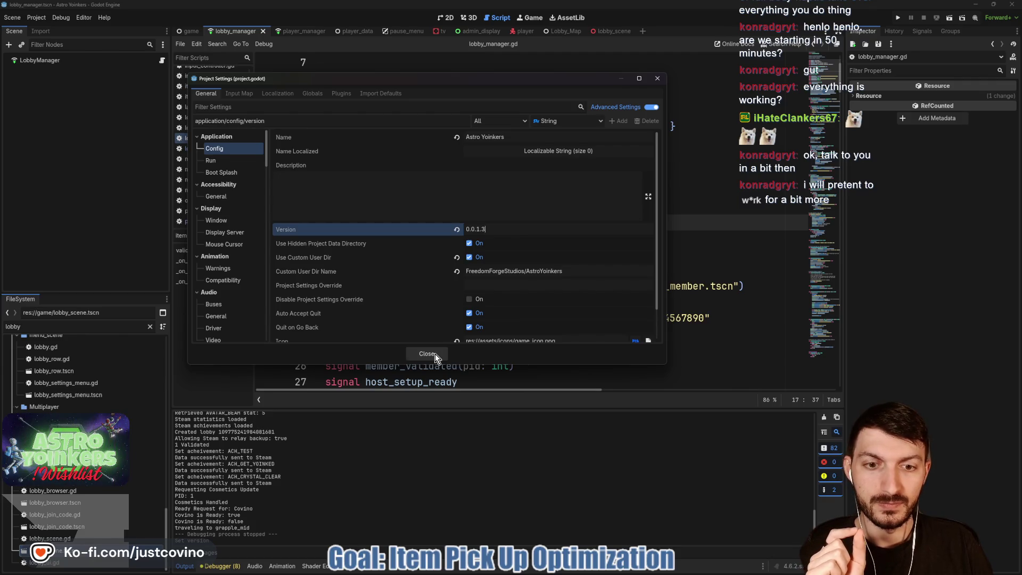
pyautogui.click(435, 353)
pyautogui.click(505, 237)
pyautogui.moveTo(553, 573)
pyautogui.click(604, 570)
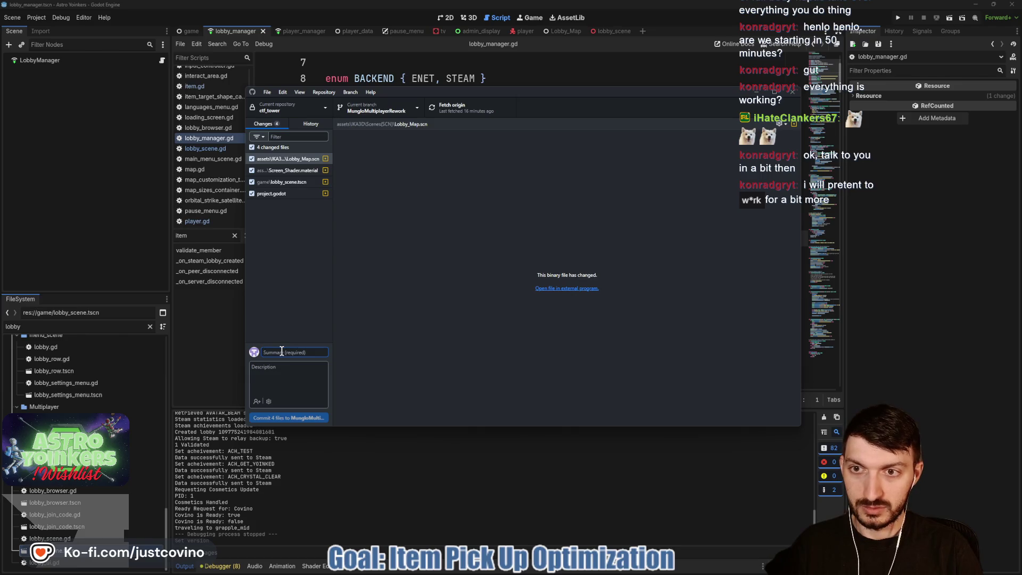
# Step: Commit all four changed files with the 'did some poster work' summary, then return to Godot
pyautogui.write('didsome poster work')
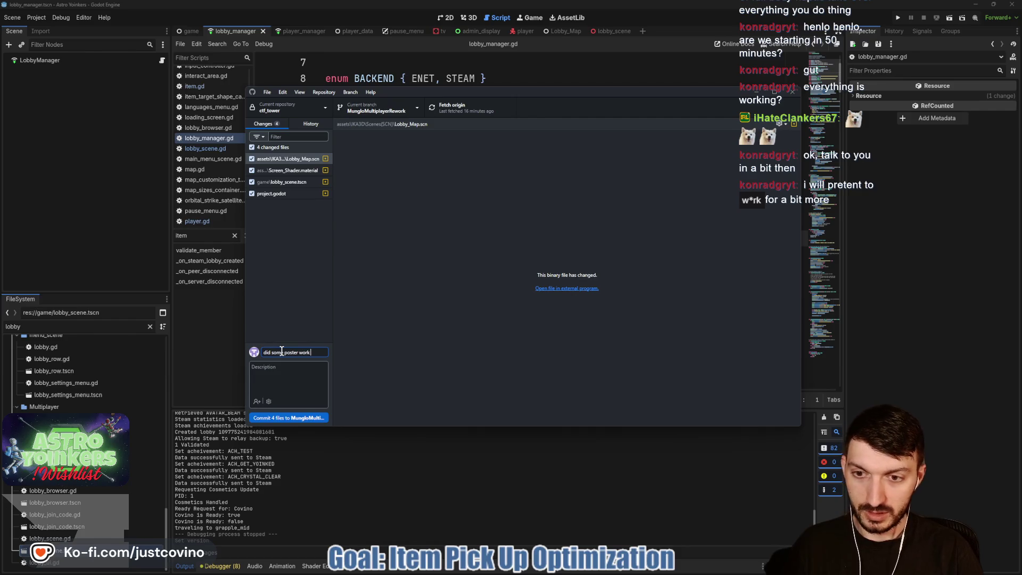
pyautogui.write('hader')
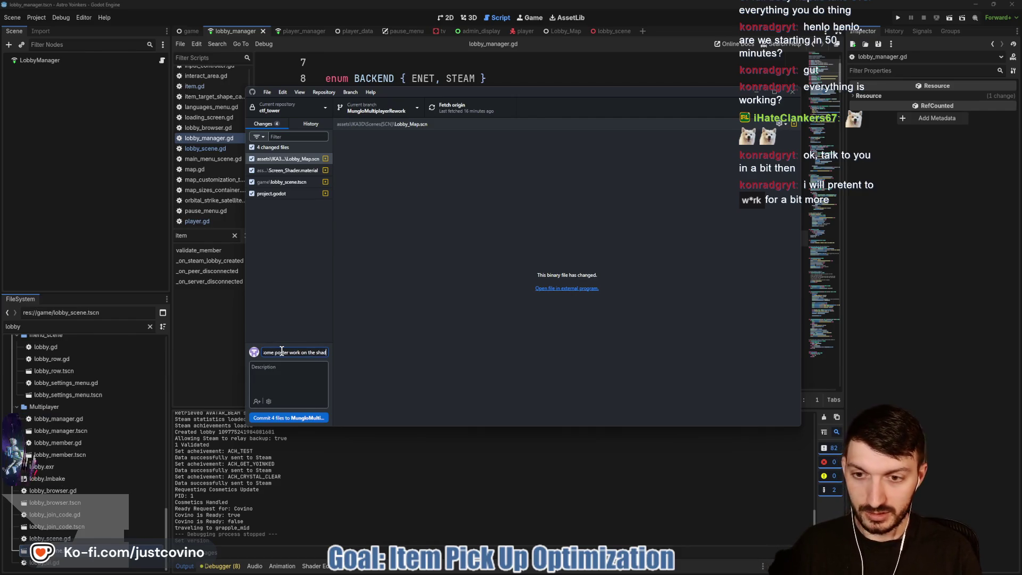
pyautogui.click(303, 419)
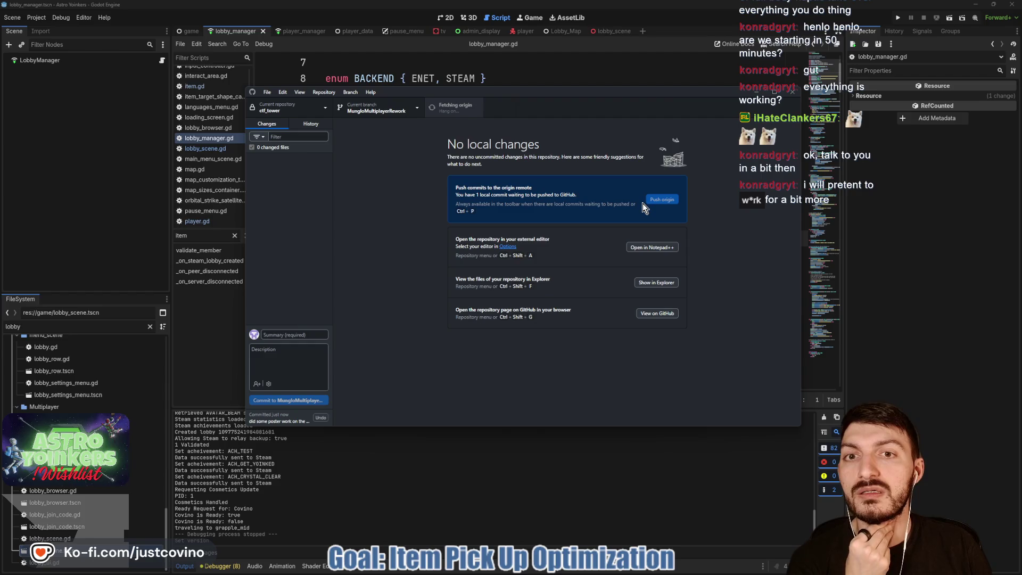
pyautogui.click(519, 78)
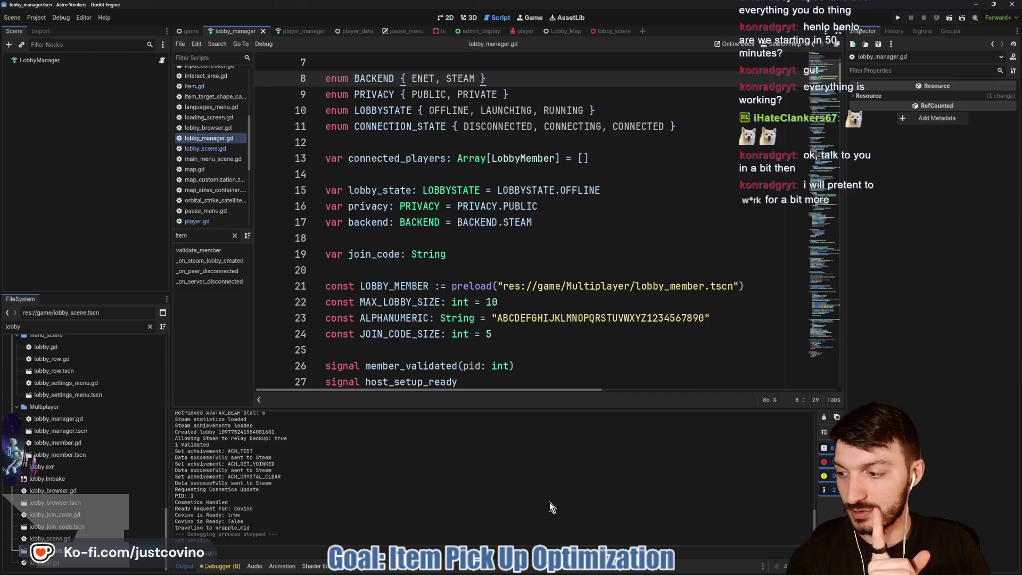
# Step: Delete every old build file inside the Desktop's AstroYoinkers_PLAYTEST folder
pyautogui.click(539, 571)
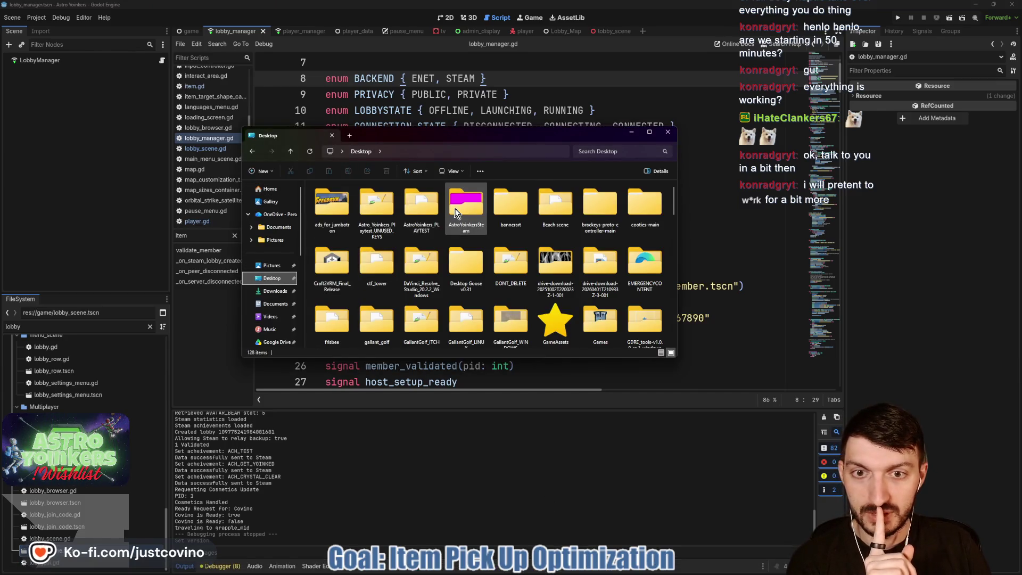
pyautogui.doubleClick(419, 209)
pyautogui.hotkey('ctrl', 'a')
pyautogui.click(387, 173)
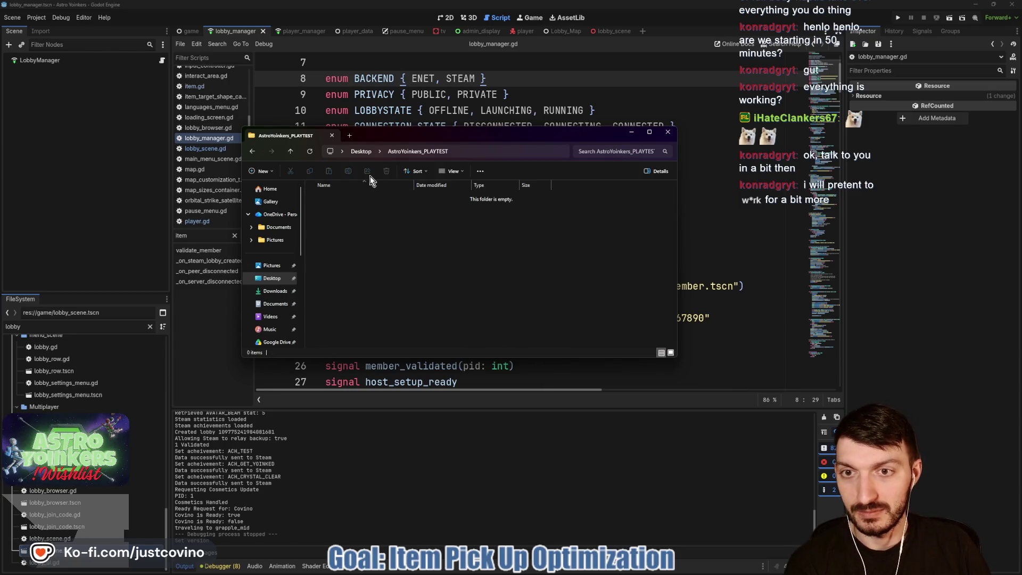
pyautogui.click(40, 18)
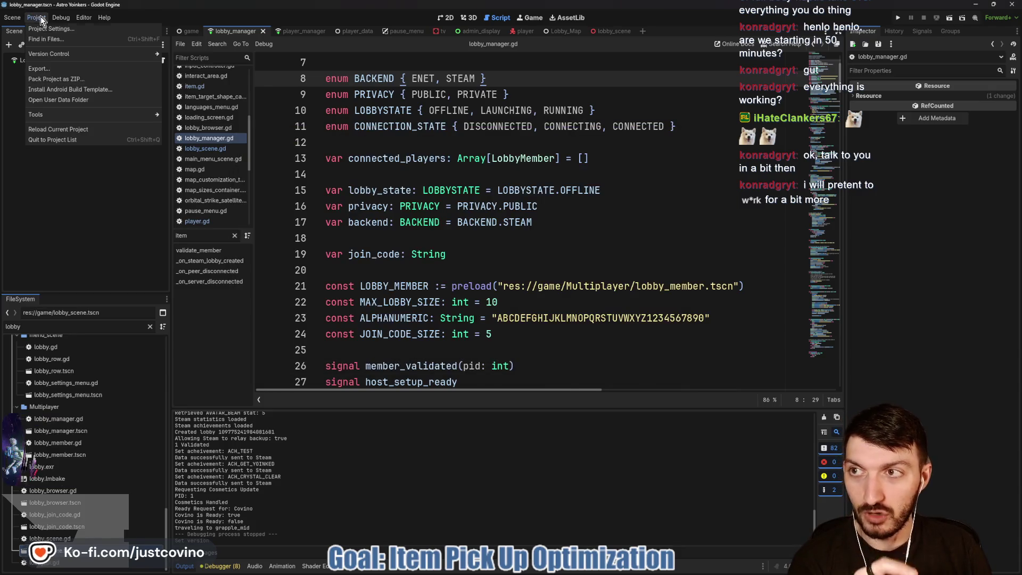
# Step: Export the Windows preset build into the AstroYoinkers_PLAYTEST folder
pyautogui.click(53, 72)
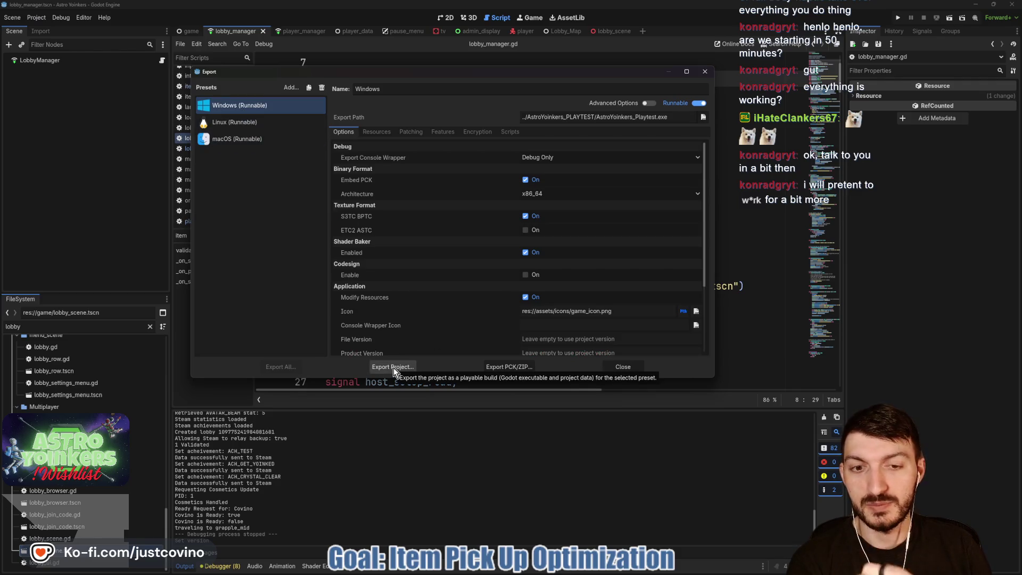
pyautogui.click(394, 367)
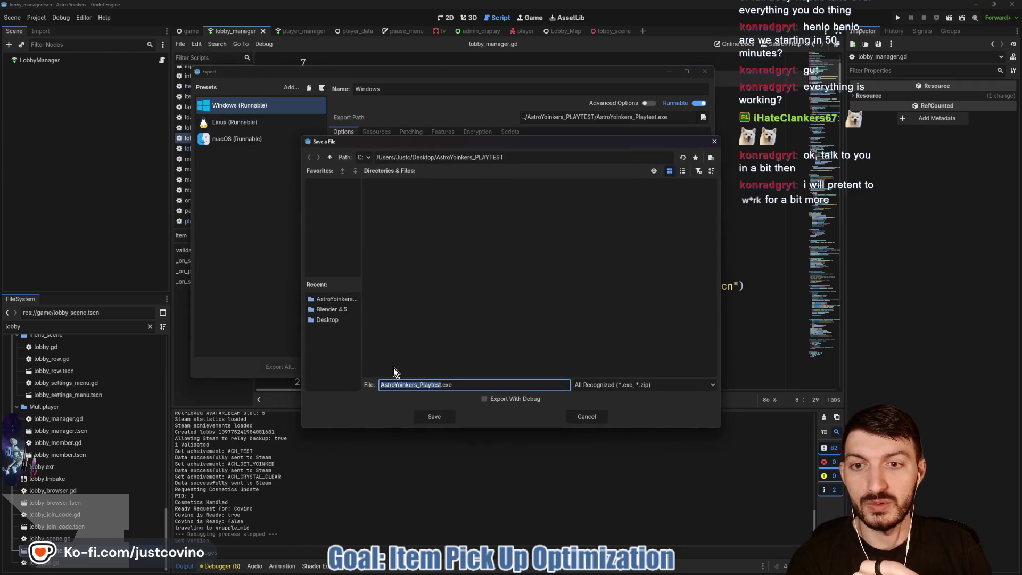
pyautogui.click(427, 420)
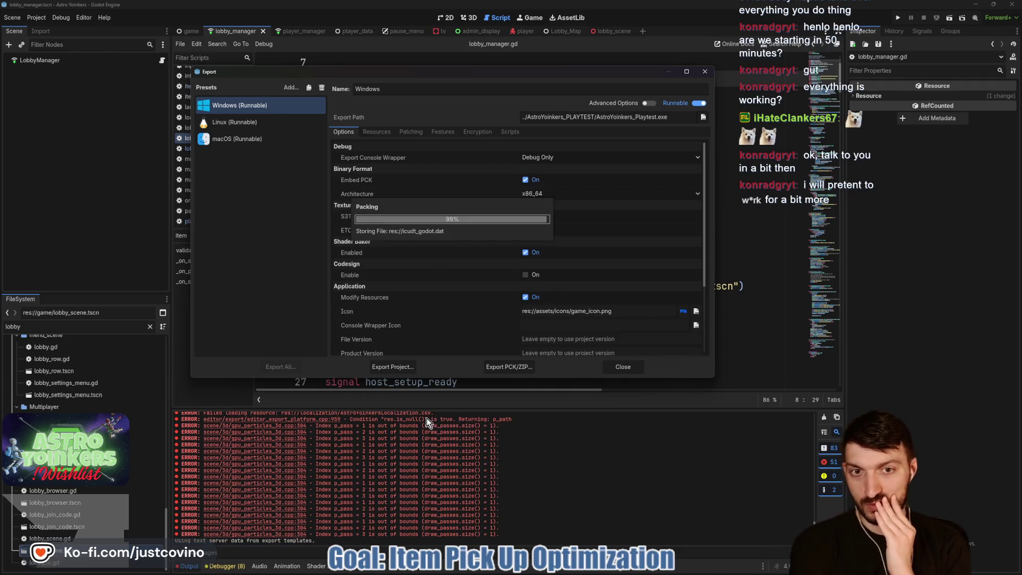
# Step: Export the Linux build AstroYoinkers_Playtest.x86_64 into the same folder and clear the output log
pyautogui.click(268, 126)
pyautogui.click(391, 366)
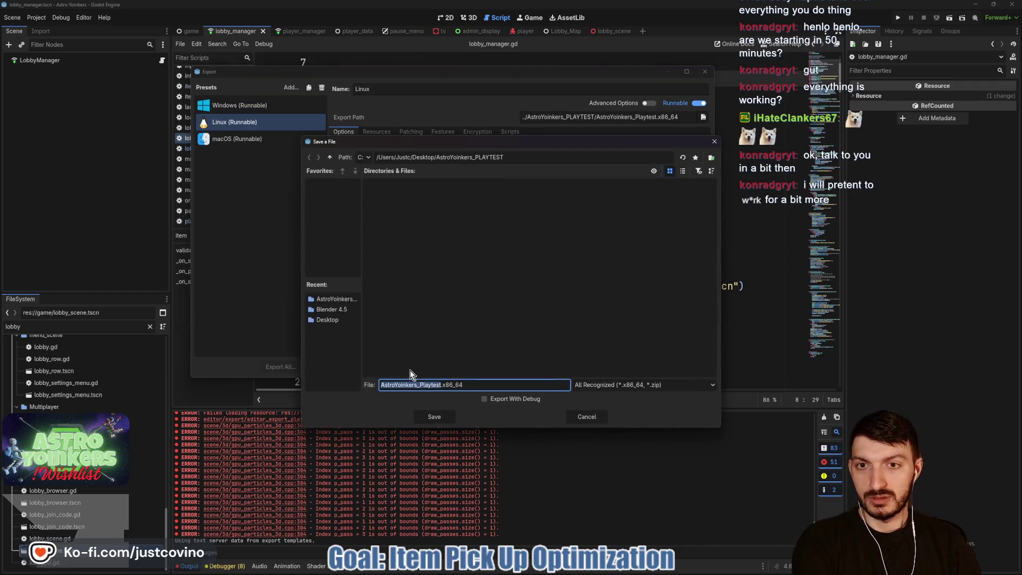
pyautogui.click(421, 420)
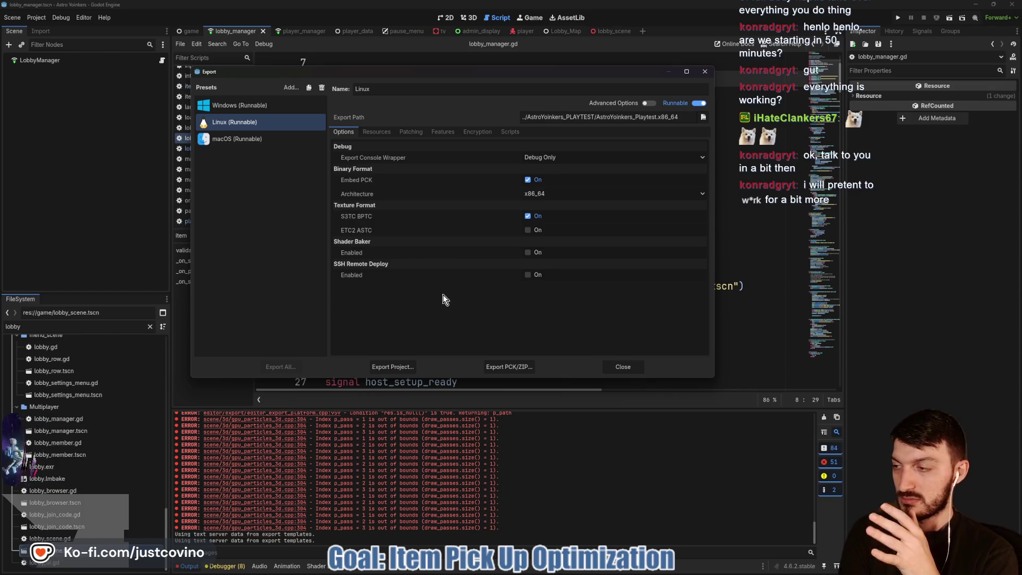
pyautogui.click(622, 367)
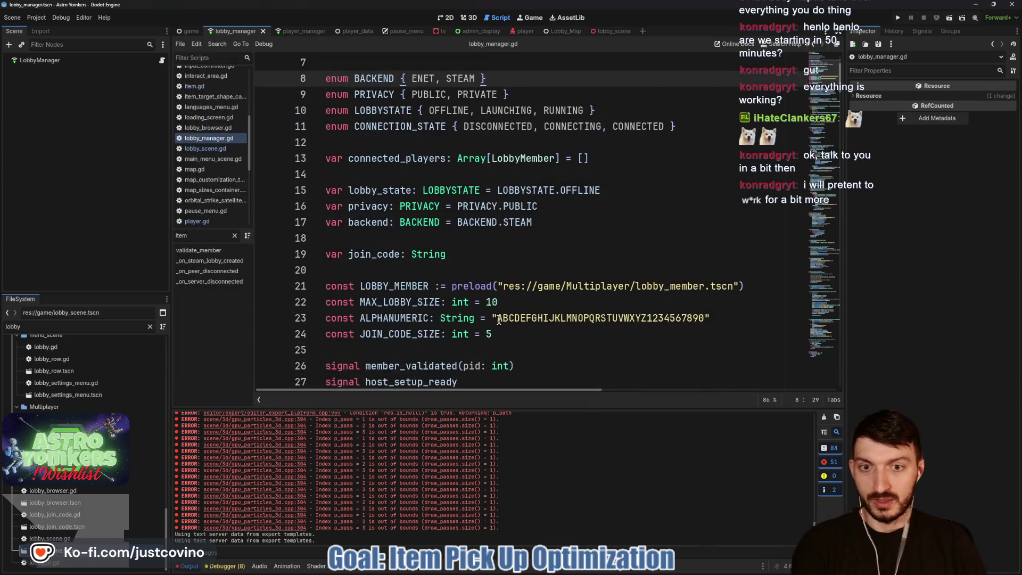
pyautogui.click(824, 417)
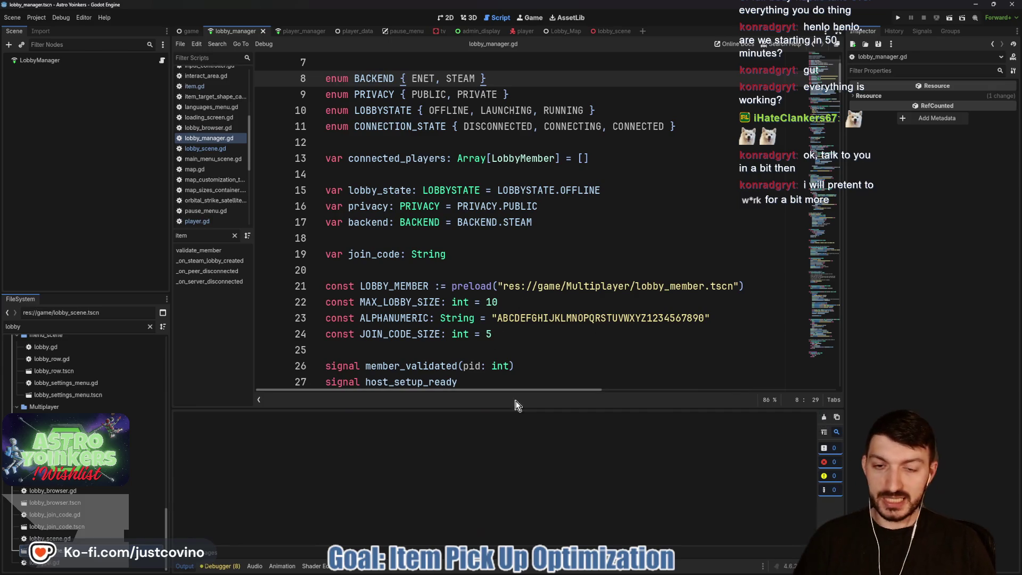
# Step: Select all six exported build files and compress them into AstroYoinkers_Playtest.zip, keeping the default name
pyautogui.click(495, 565)
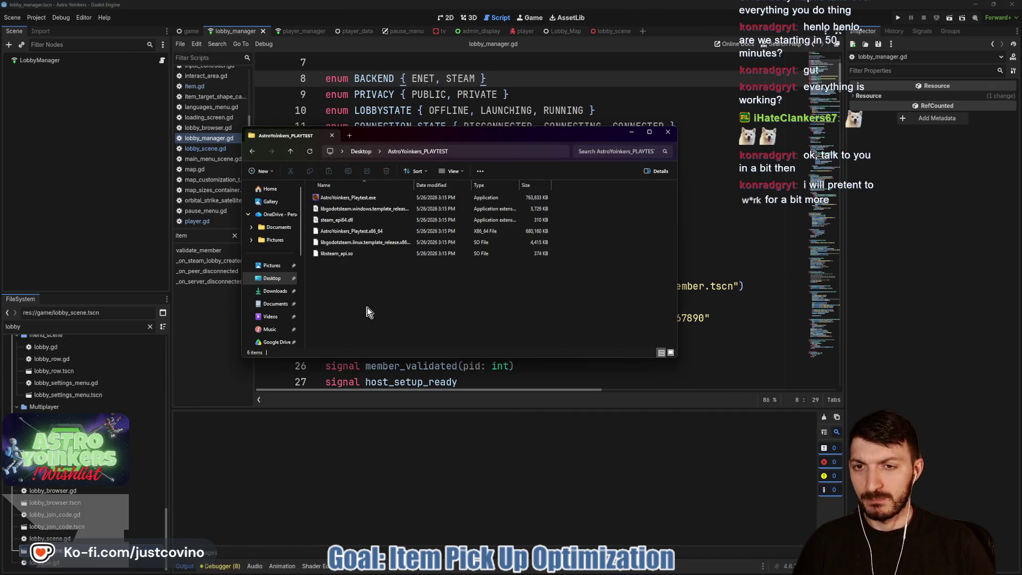
pyautogui.moveTo(342, 296); pyautogui.dragTo(341, 193)
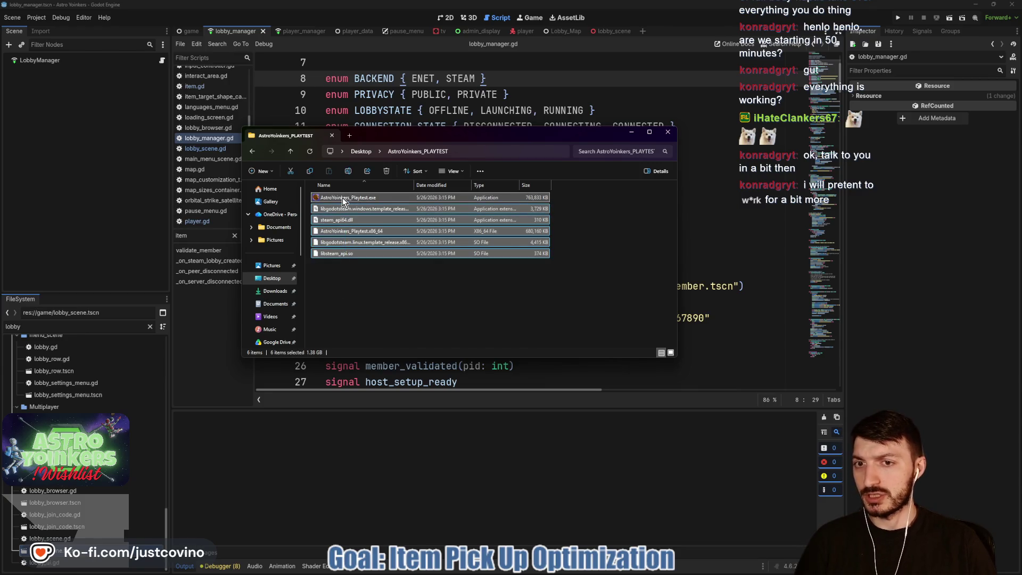
pyautogui.rightClick(344, 200)
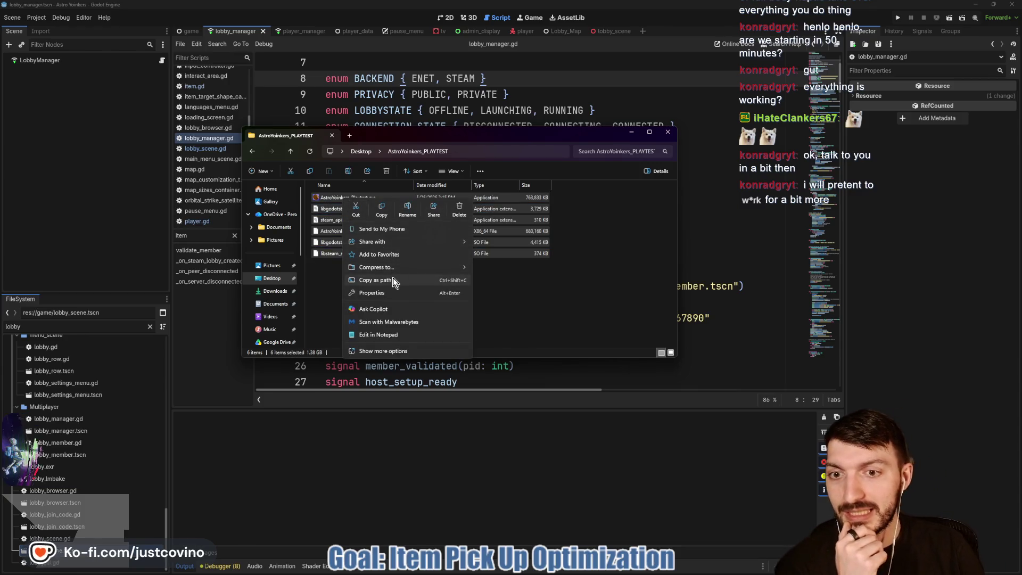
pyautogui.click(495, 271)
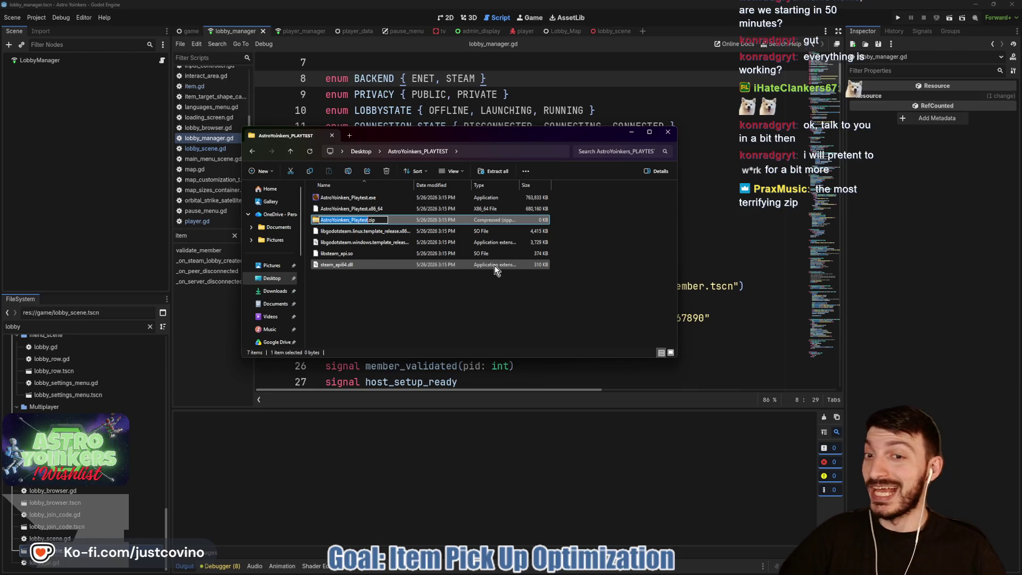
pyautogui.click(421, 328)
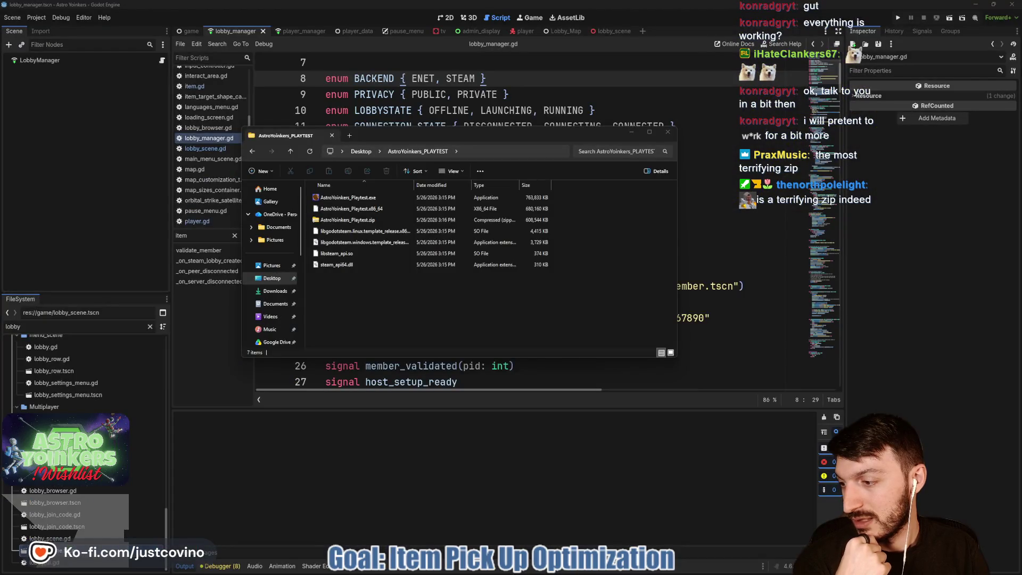
pyautogui.moveTo(176, 138); pyautogui.dragTo(482, 85)
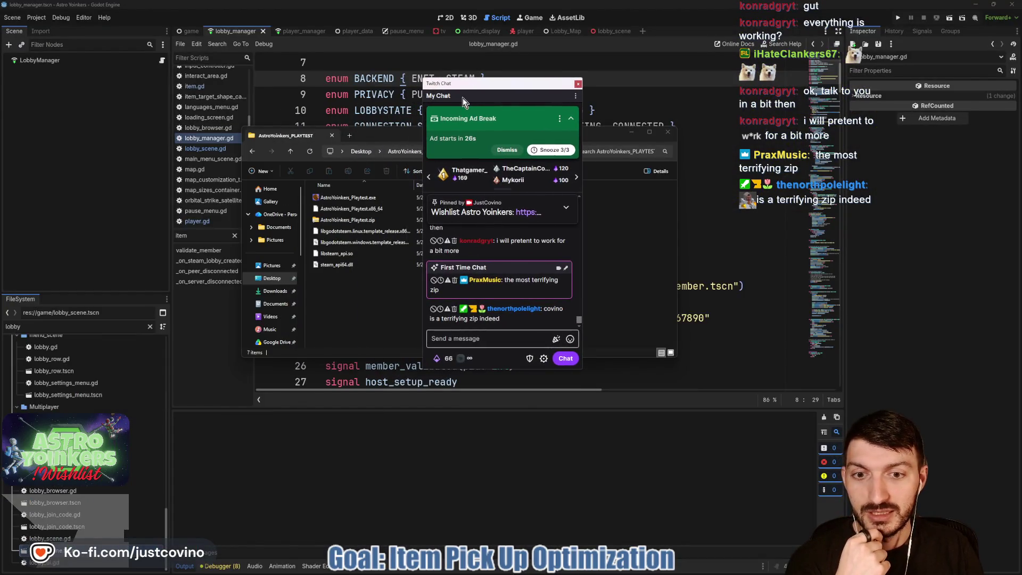
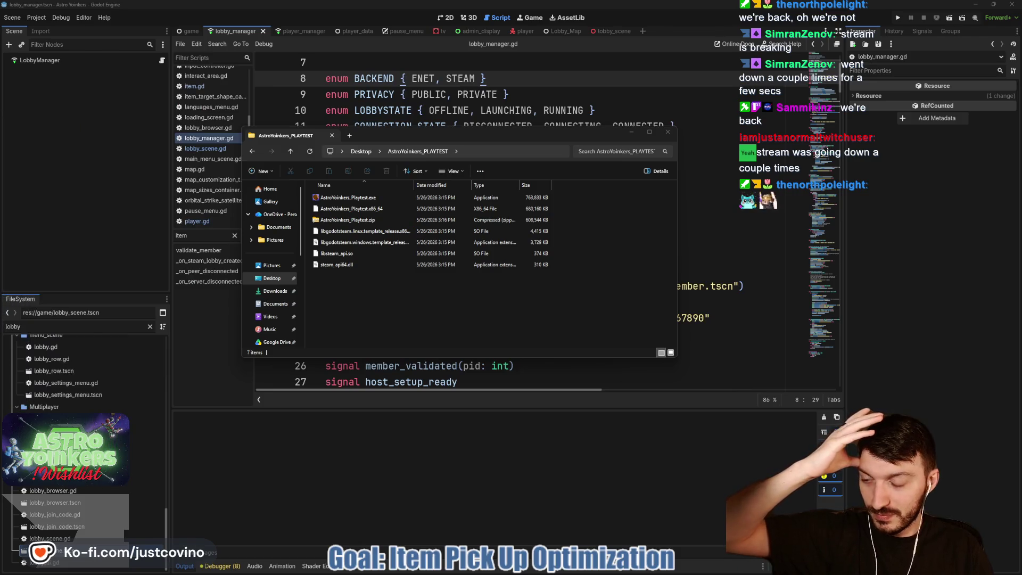
# Step: Close the AstroYoinkers_PLAYTEST folder window and show the Astro Yoinkers page in Steam's library
pyautogui.click(666, 133)
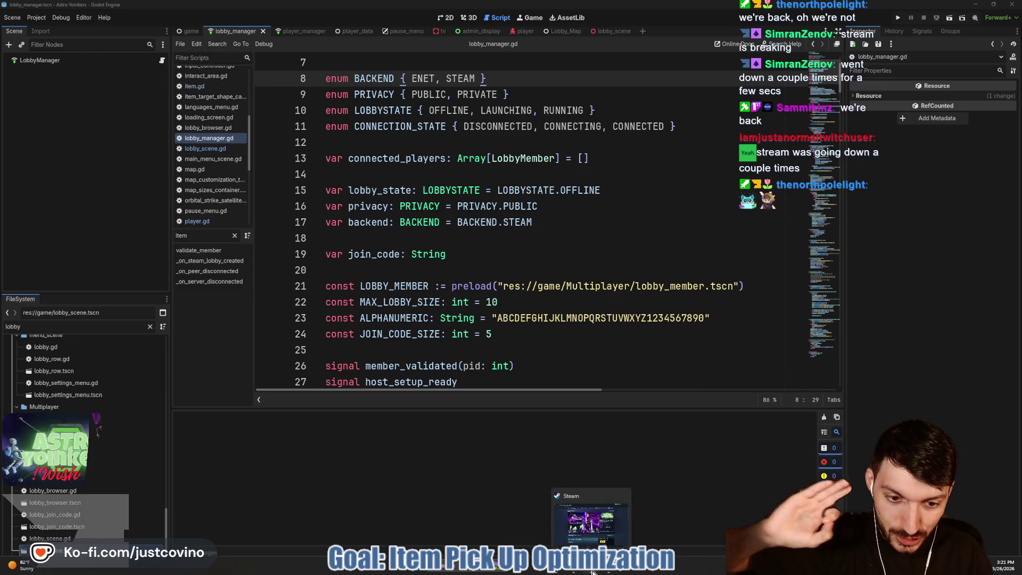
pyautogui.click(608, 574)
pyautogui.click(207, 56)
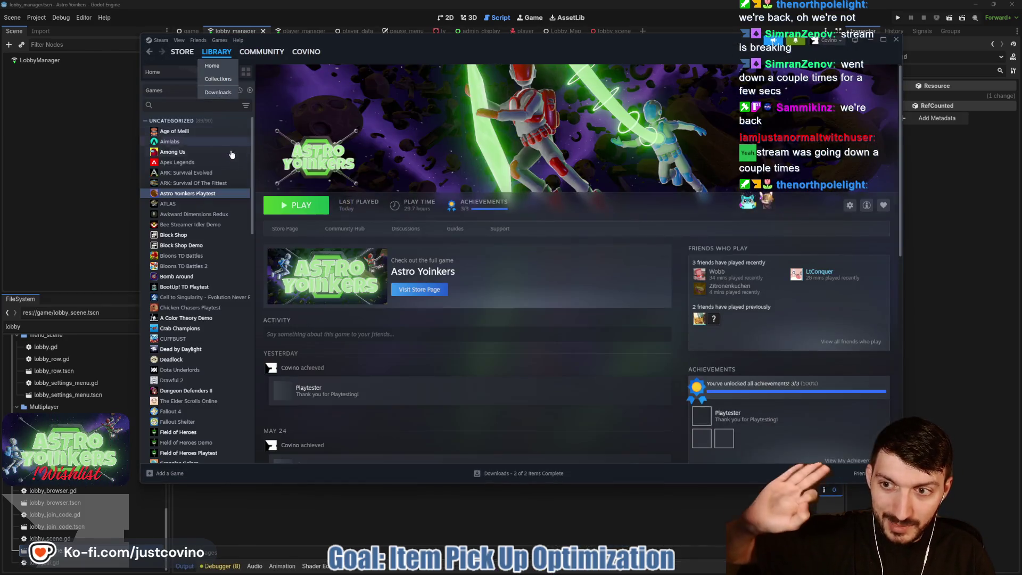
pyautogui.click(194, 195)
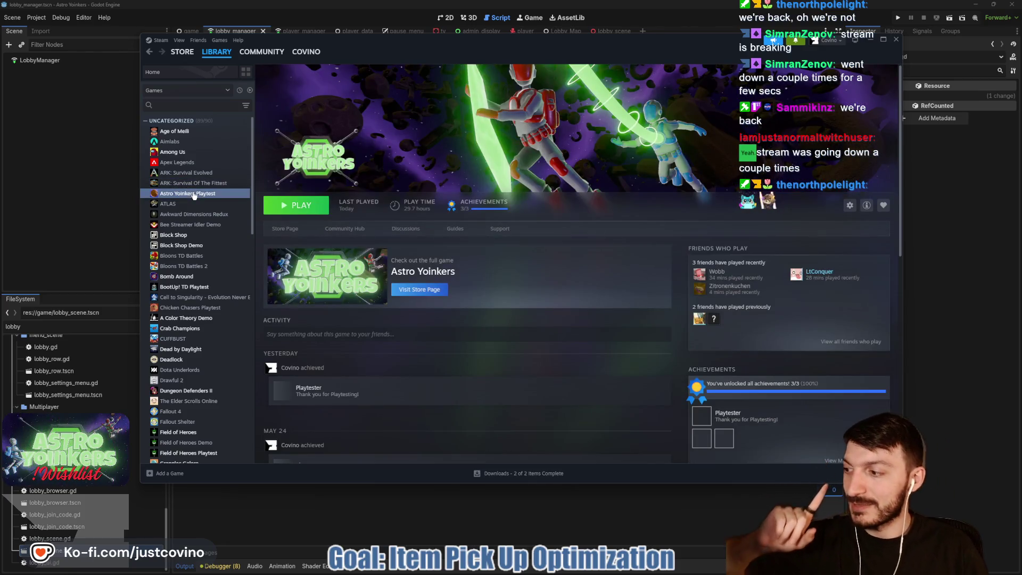
pyautogui.click(186, 204)
pyautogui.click(187, 194)
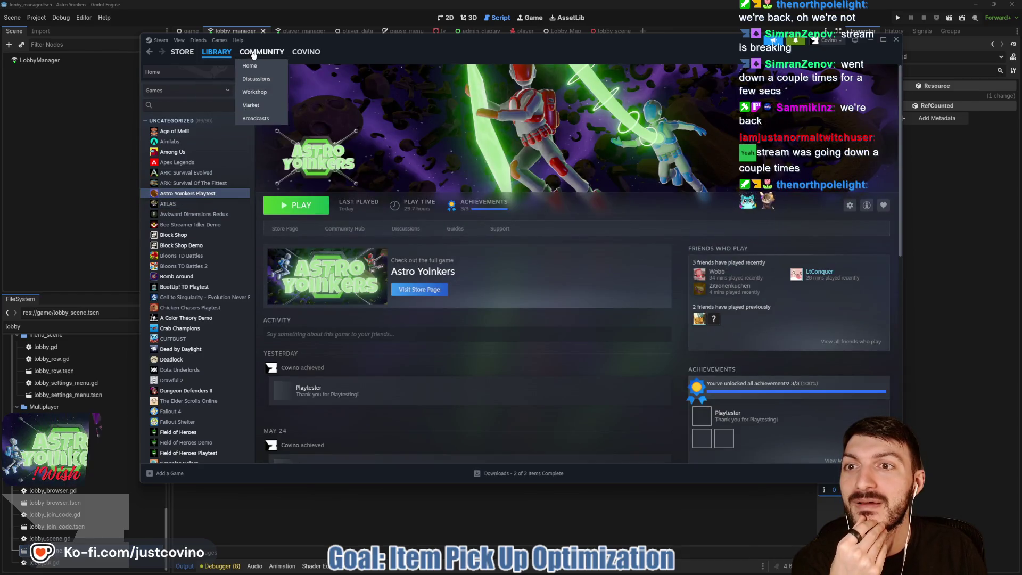
pyautogui.click(182, 51)
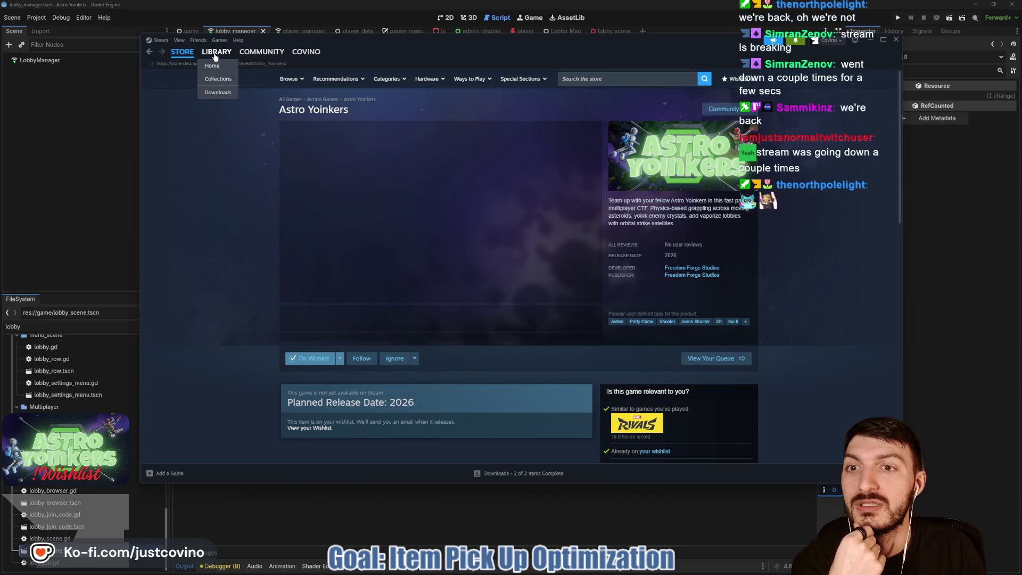
pyautogui.click(215, 54)
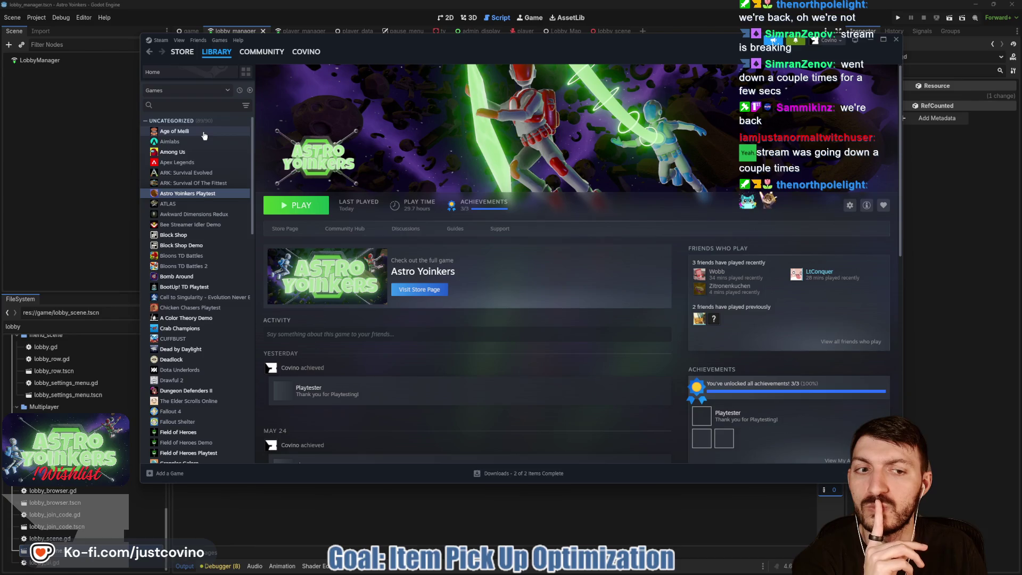
pyautogui.click(182, 52)
pyautogui.moveTo(218, 56)
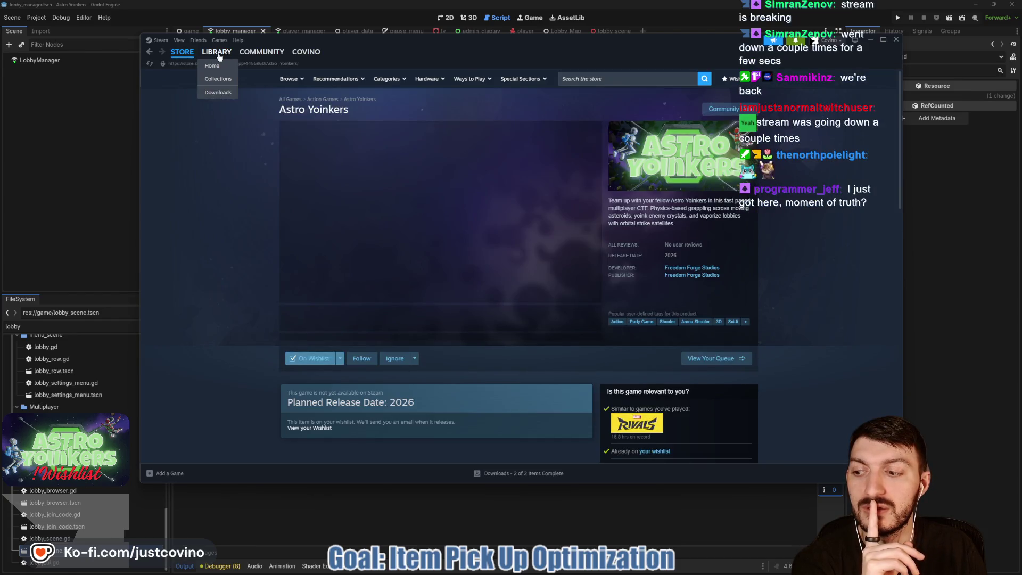
pyautogui.click(218, 54)
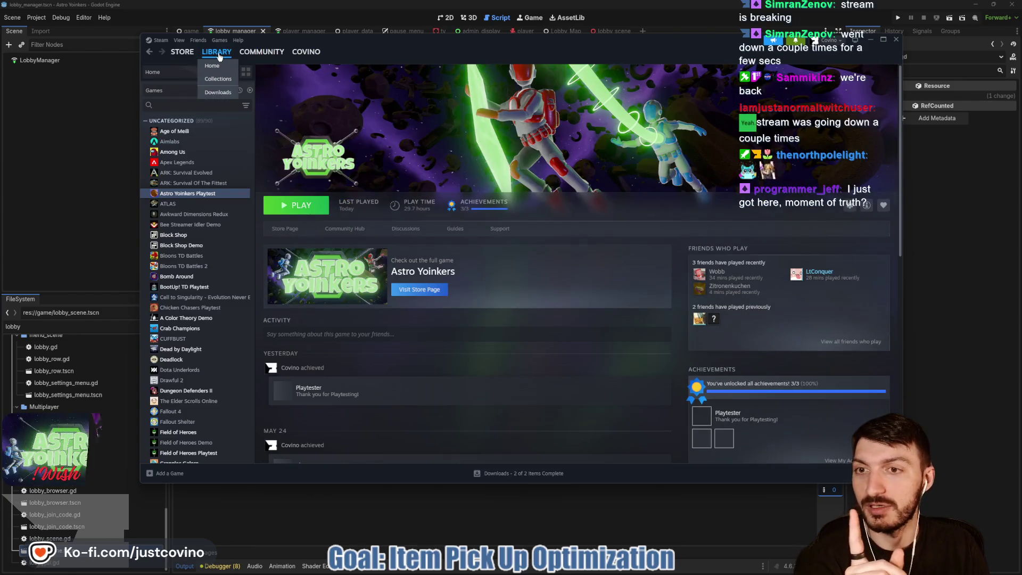
pyautogui.rightClick(216, 195)
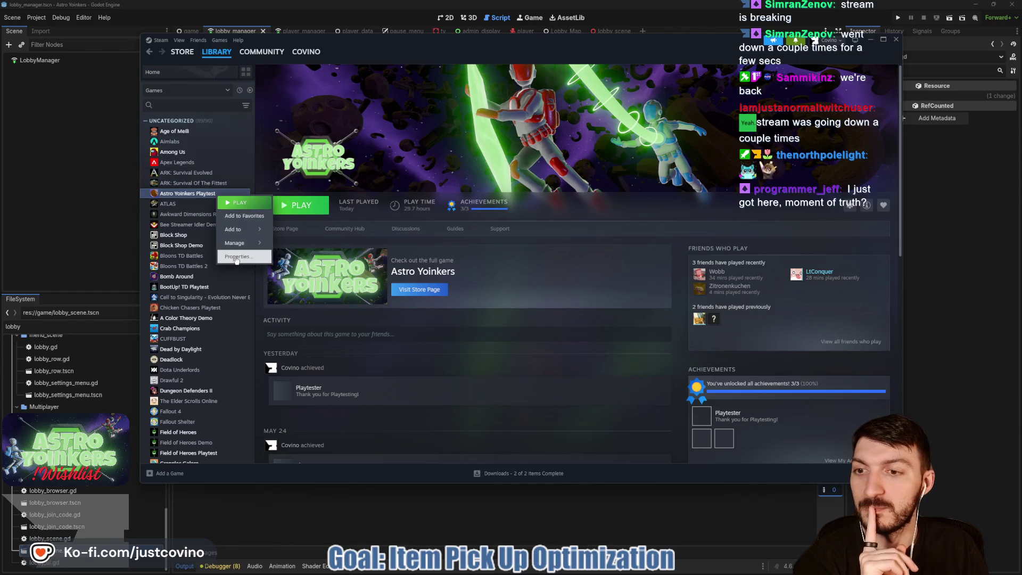
pyautogui.click(237, 258)
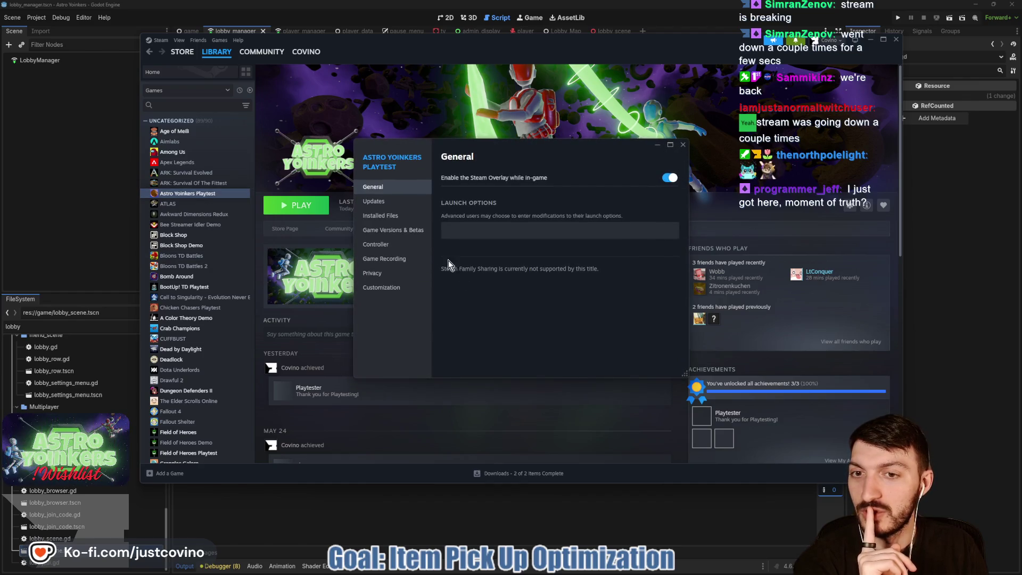
pyautogui.click(388, 201)
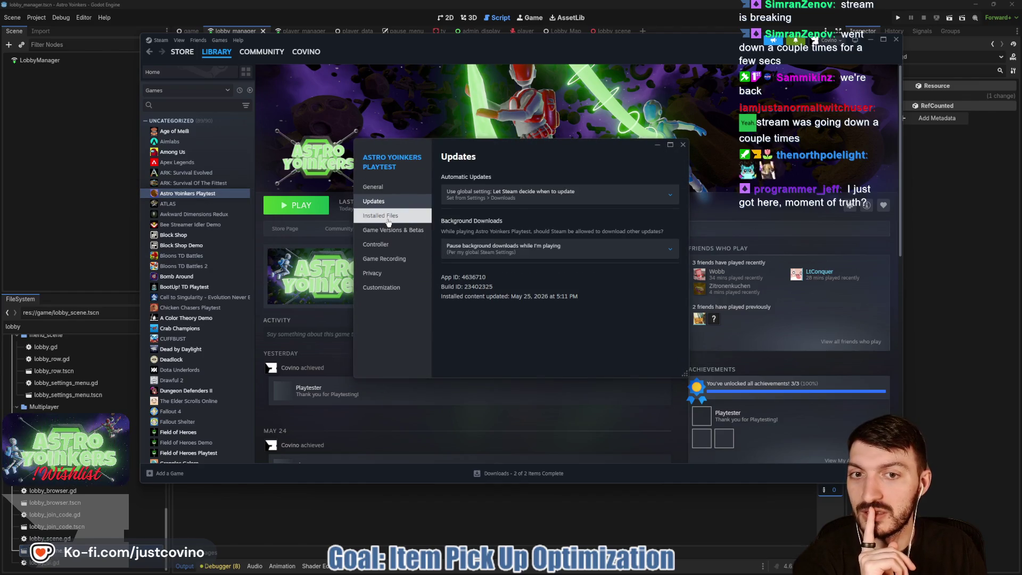
pyautogui.click(387, 217)
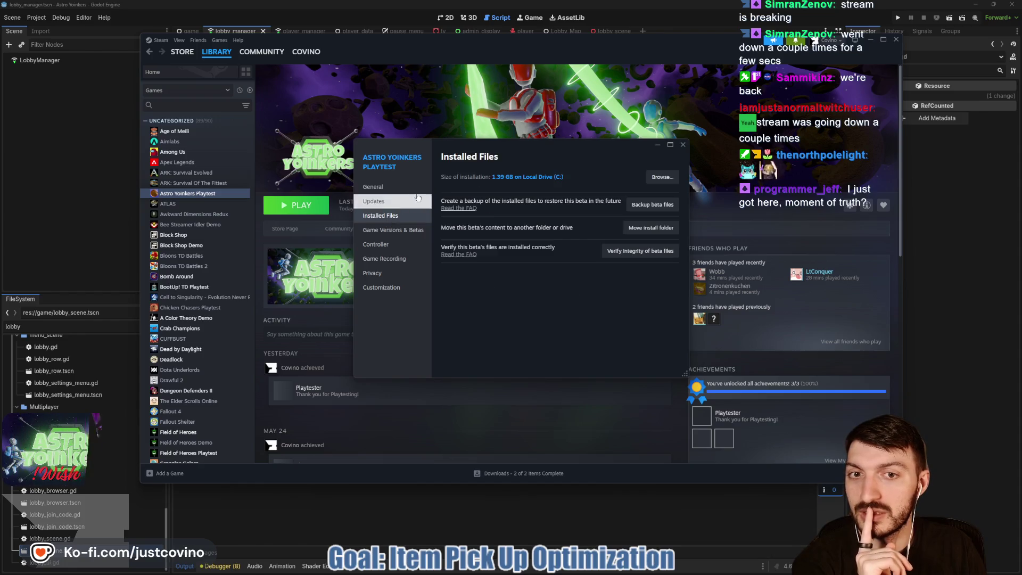
pyautogui.click(683, 145)
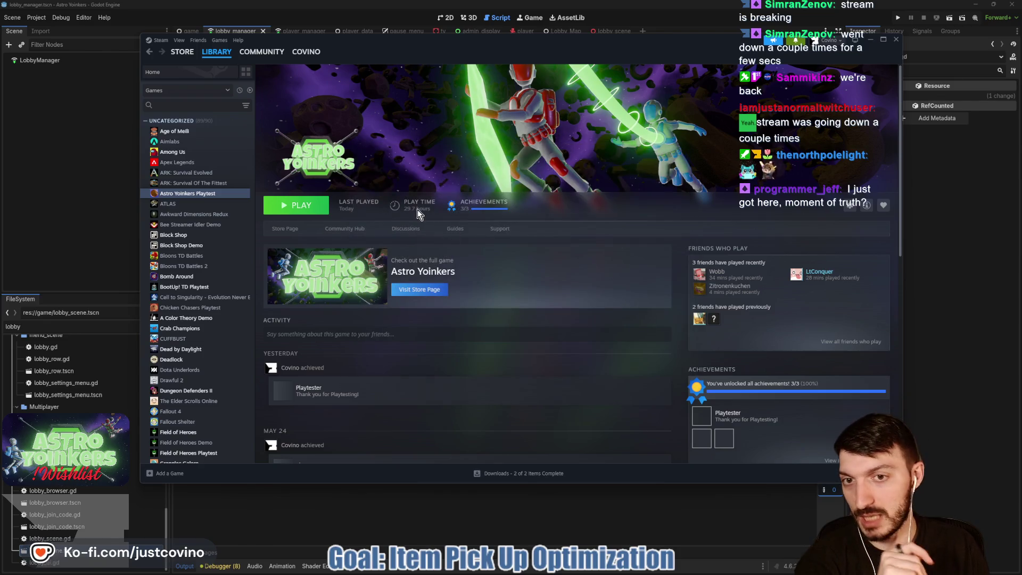
pyautogui.click(187, 193)
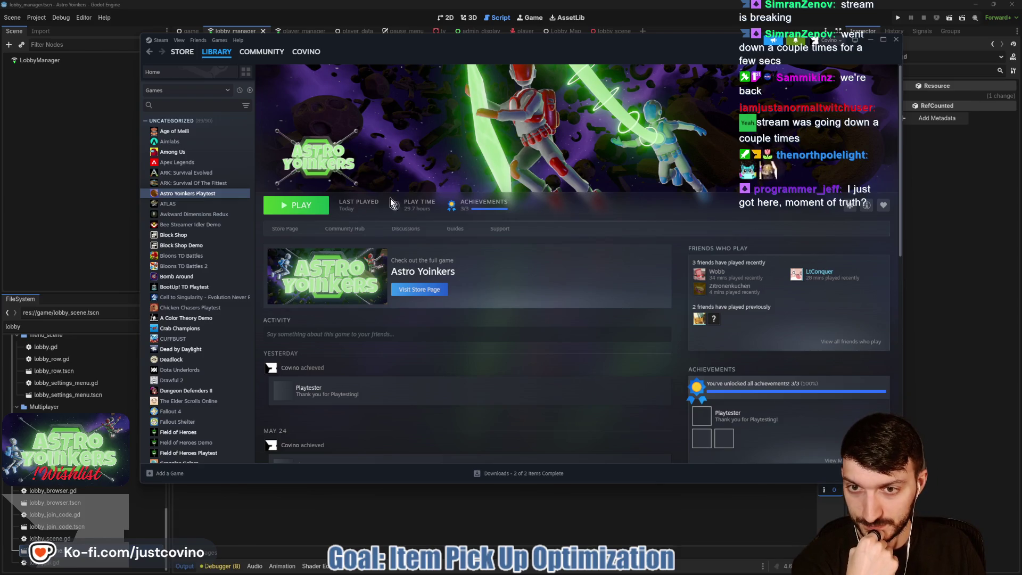
pyautogui.click(284, 228)
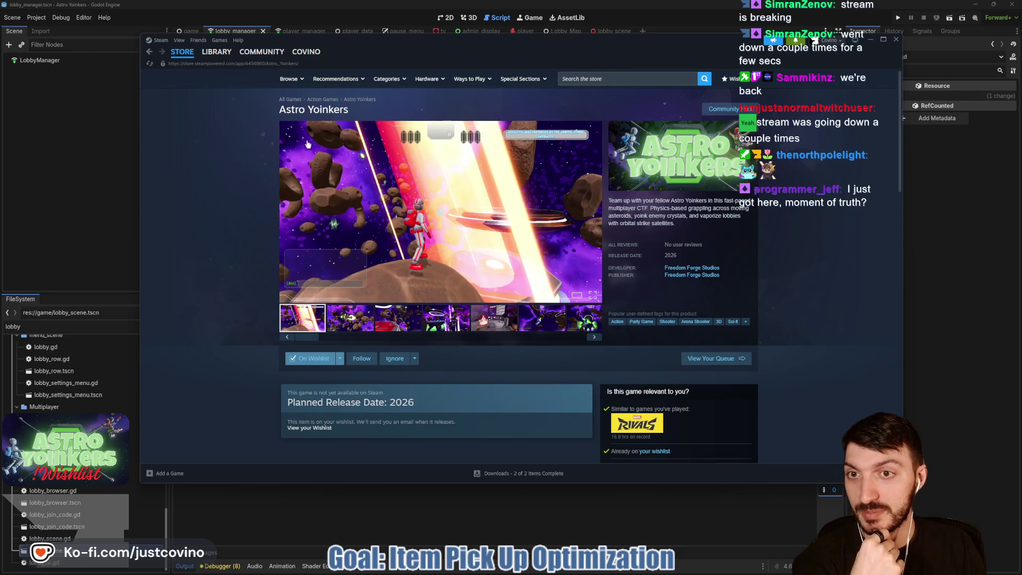
pyautogui.moveTo(183, 56)
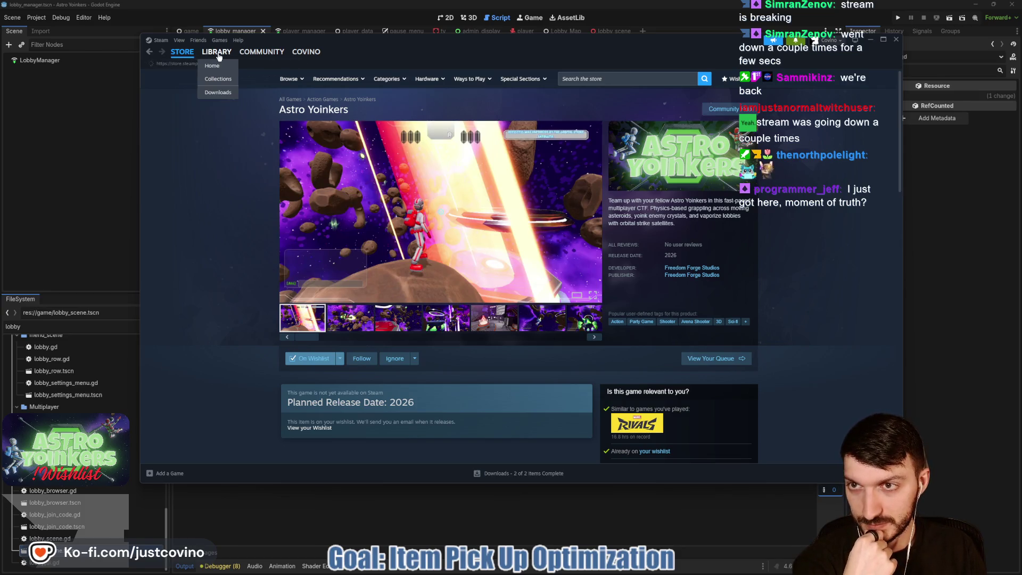
pyautogui.click(215, 53)
pyautogui.click(205, 185)
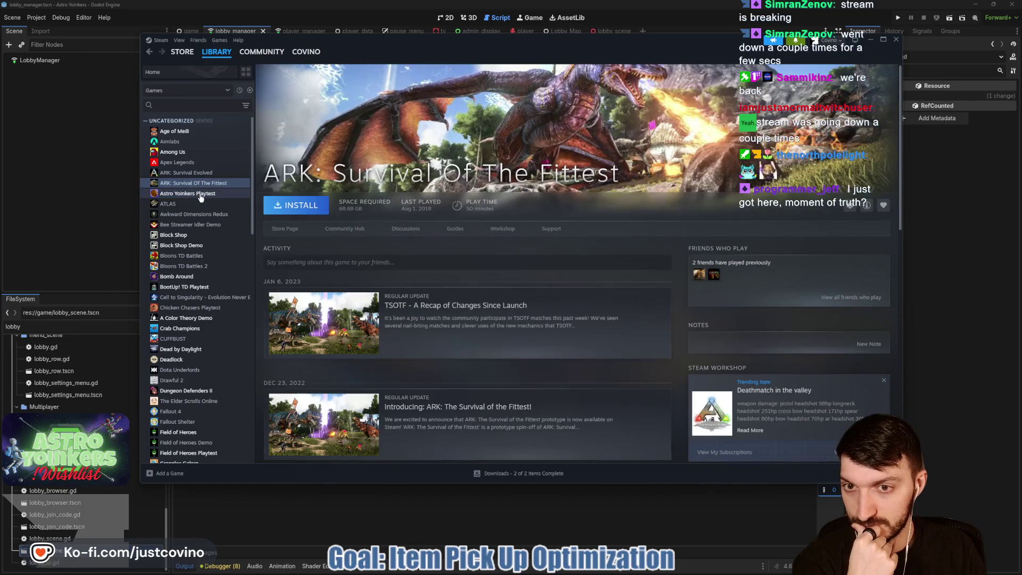
pyautogui.click(201, 194)
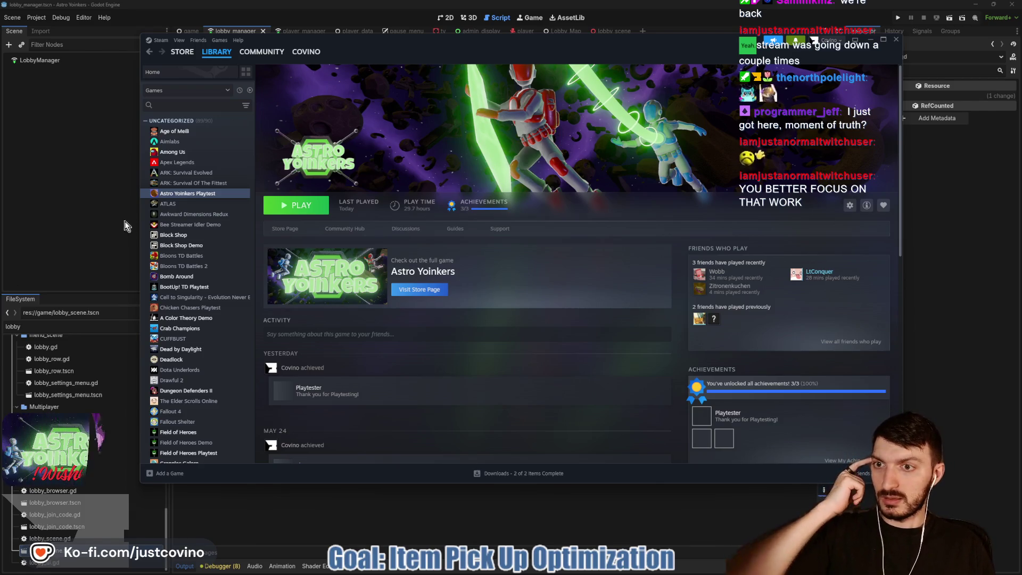
pyautogui.click(213, 65)
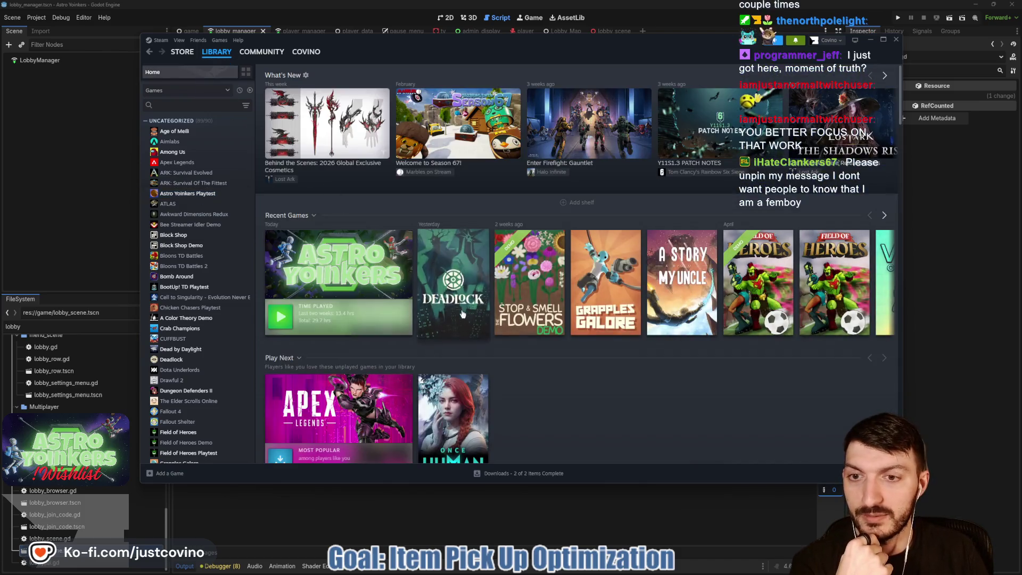
pyautogui.click(187, 193)
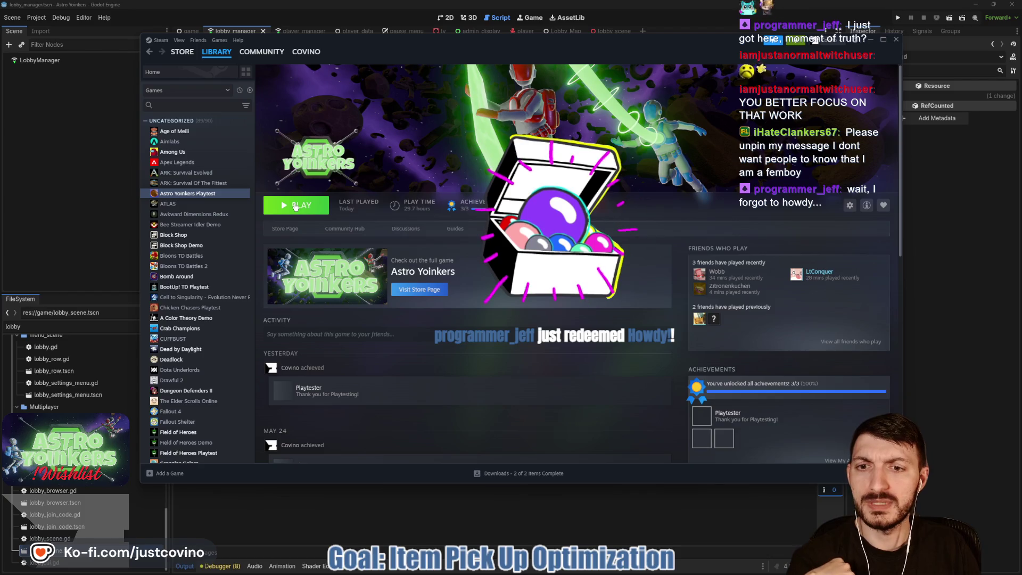
pyautogui.click(284, 228)
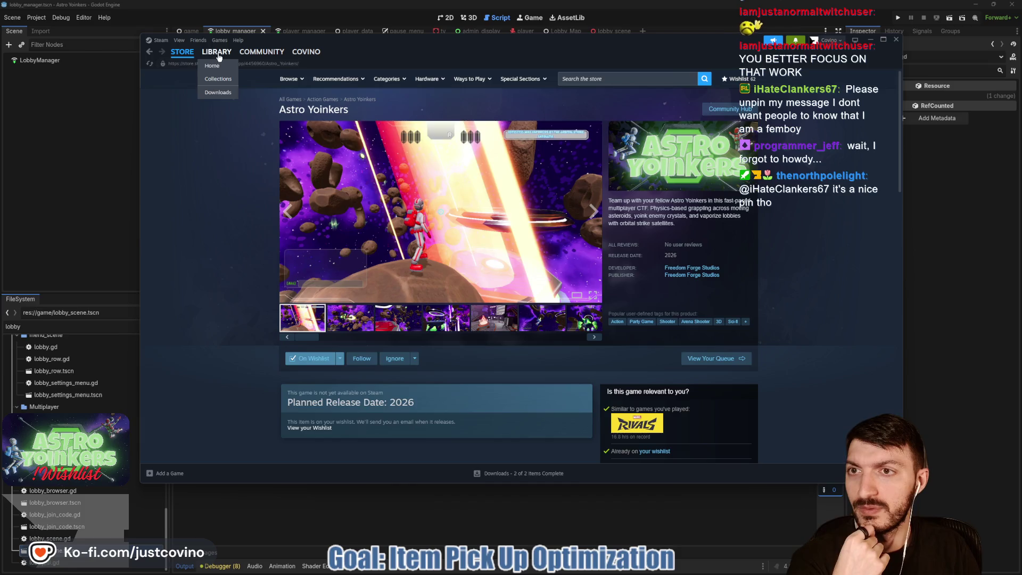
# Step: Launch Astro Yoinkers Playtest from the Steam library, quit it, and return to Godot's lobby_manager.gd
pyautogui.click(216, 51)
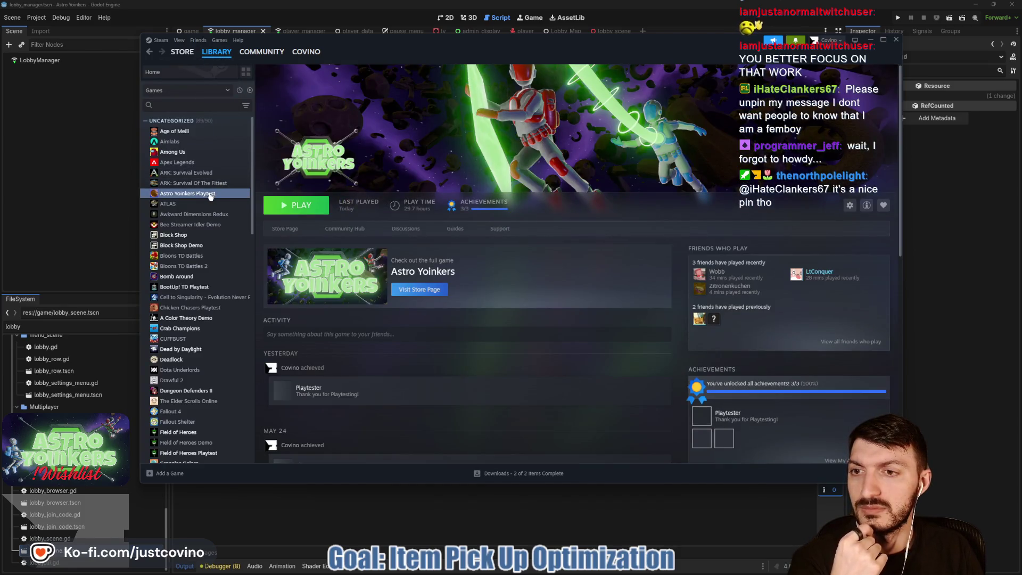
pyautogui.click(298, 205)
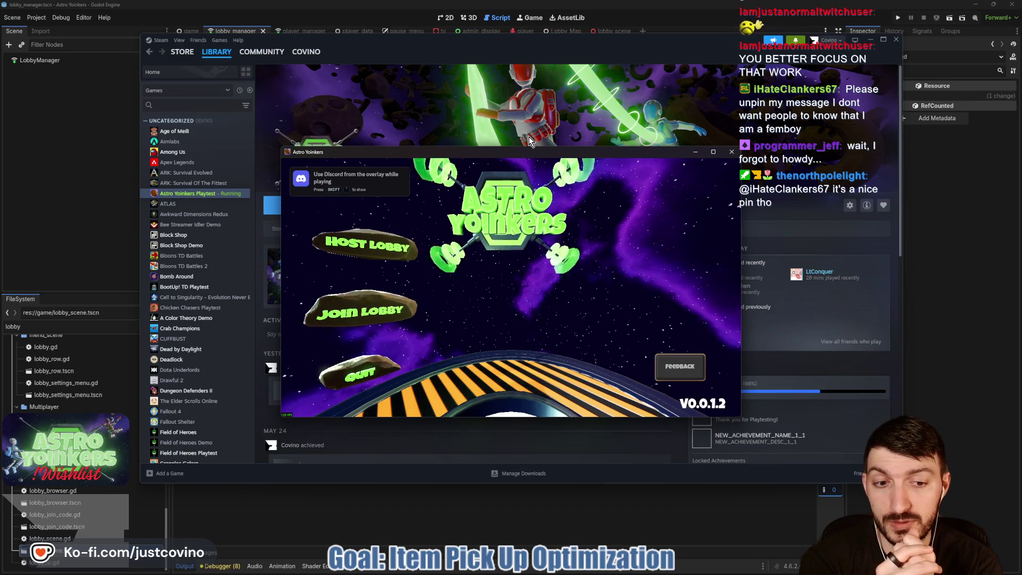
pyautogui.click(731, 153)
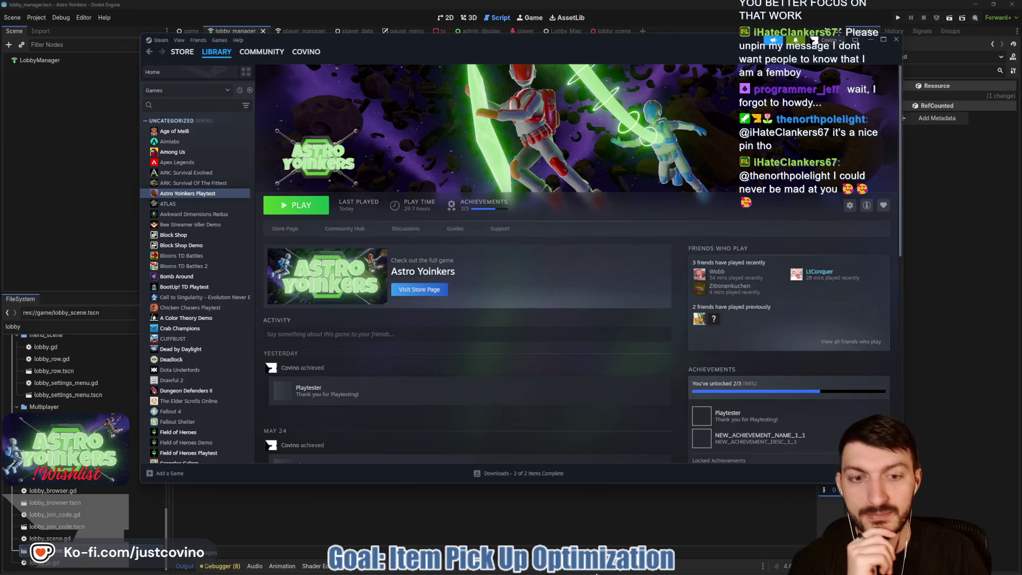
pyautogui.click(441, 508)
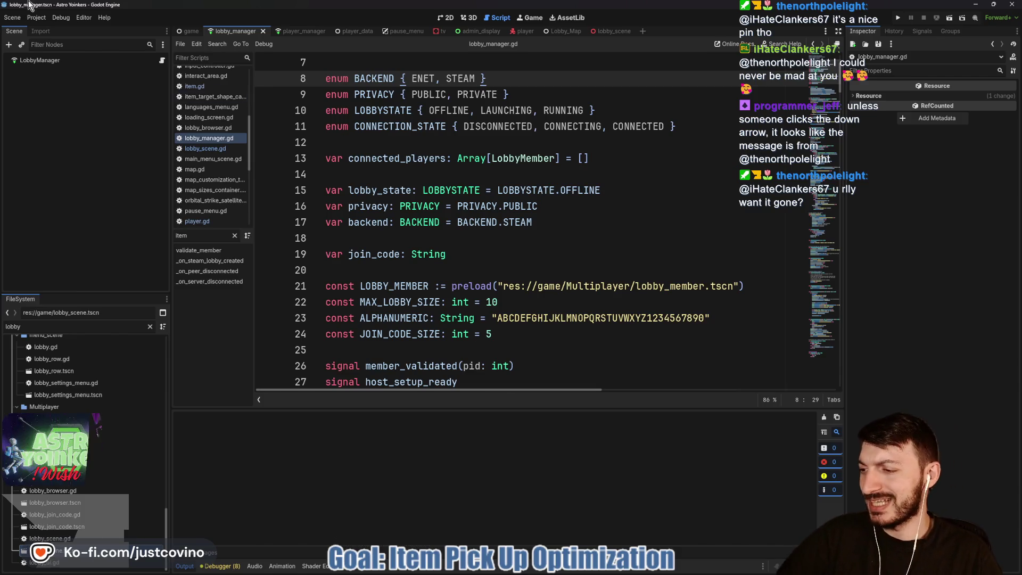
# Step: Move the Twitch chat popup over the editor, then dismiss it with Escape to reveal lobby_manager.gd
pyautogui.moveTo(16, 126); pyautogui.dragTo(433, 81)
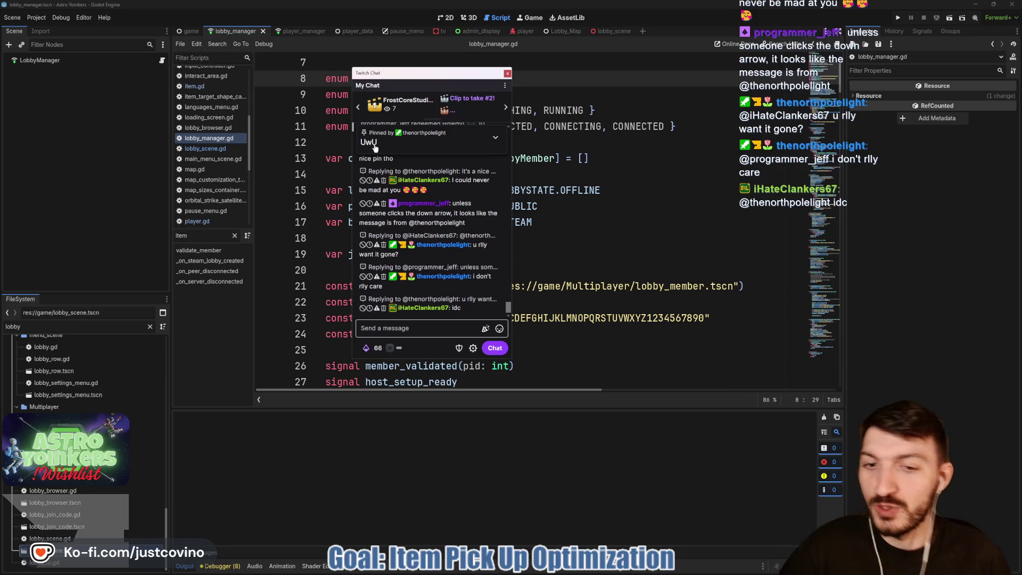
pyautogui.moveTo(477, 179)
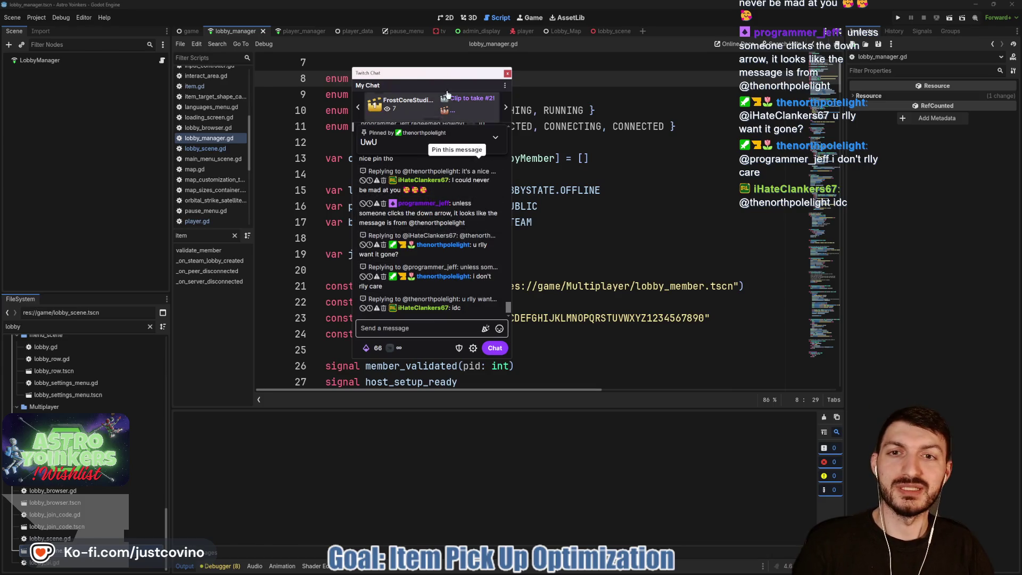
pyautogui.press('Escape')
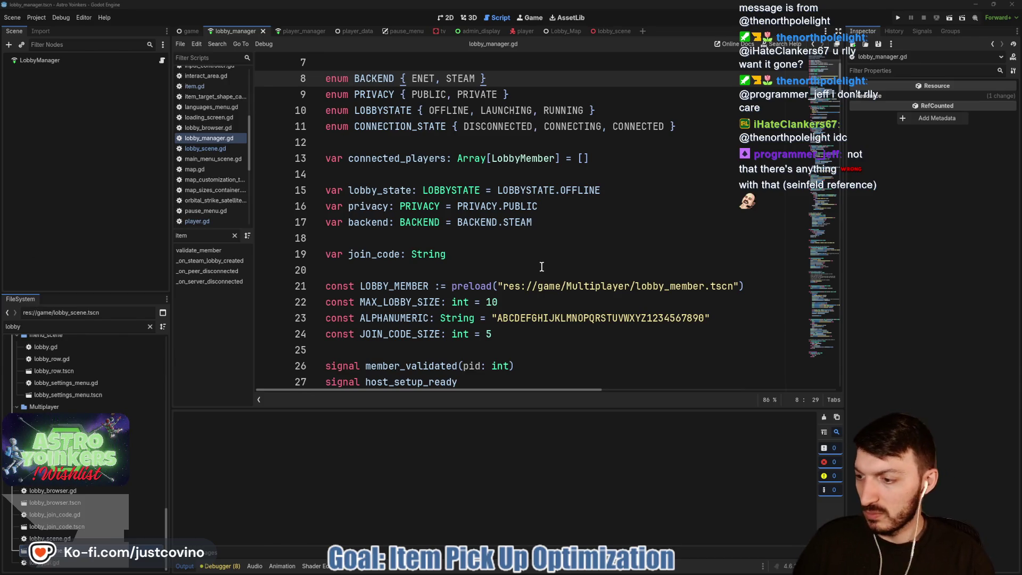
# Step: Place the caret on line 20, then inspect and dismiss Astro Yoinkers Playtest's options in Steam
pyautogui.click(537, 238)
pyautogui.click(523, 270)
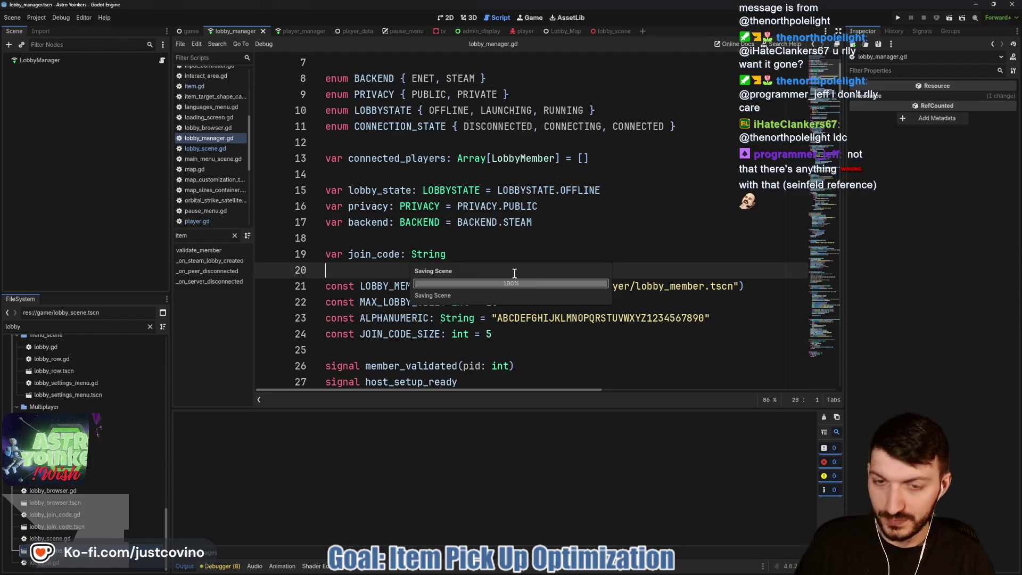
pyautogui.click(594, 570)
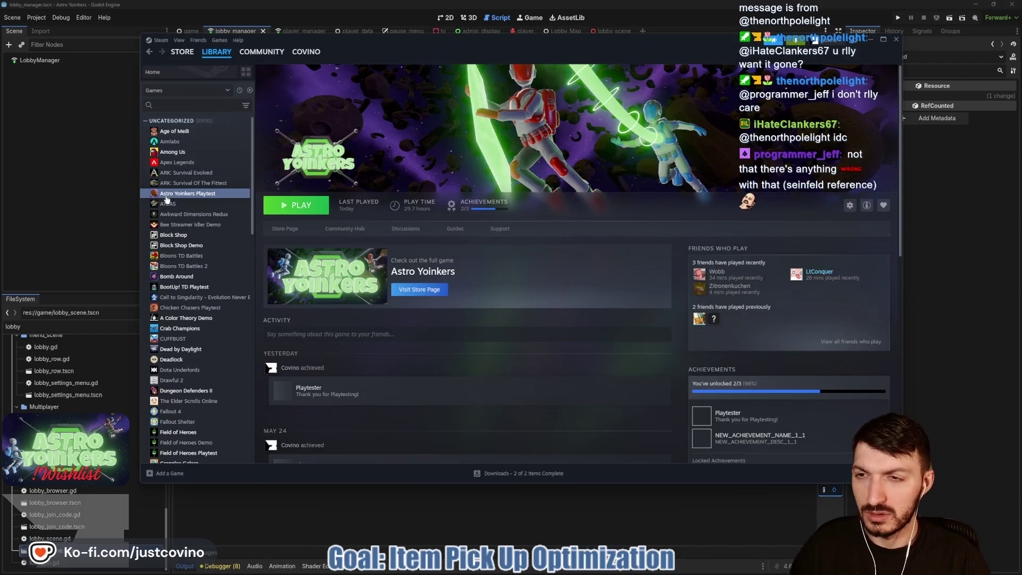
pyautogui.rightClick(169, 195)
pyautogui.moveTo(190, 250)
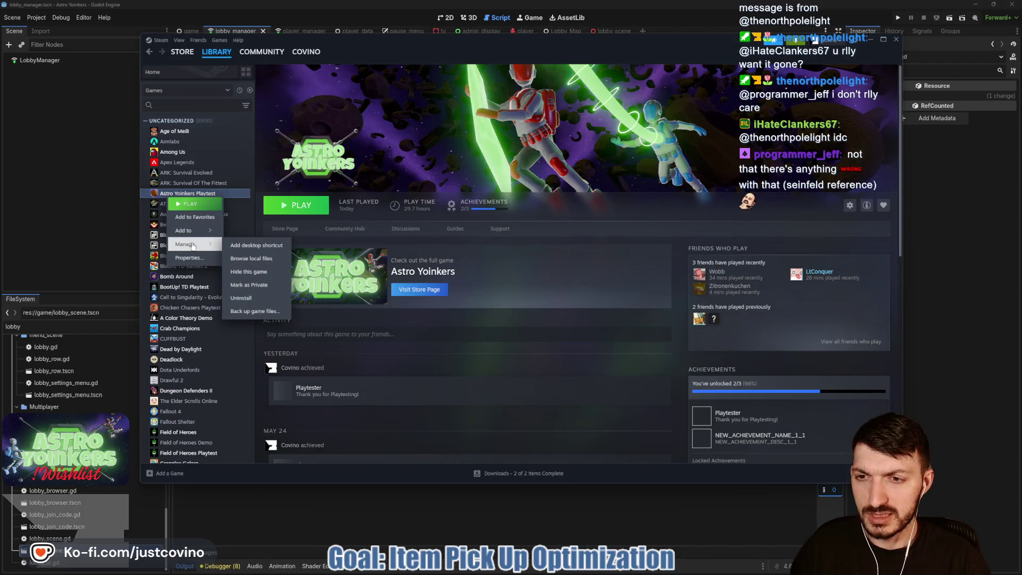
pyautogui.click(83, 228)
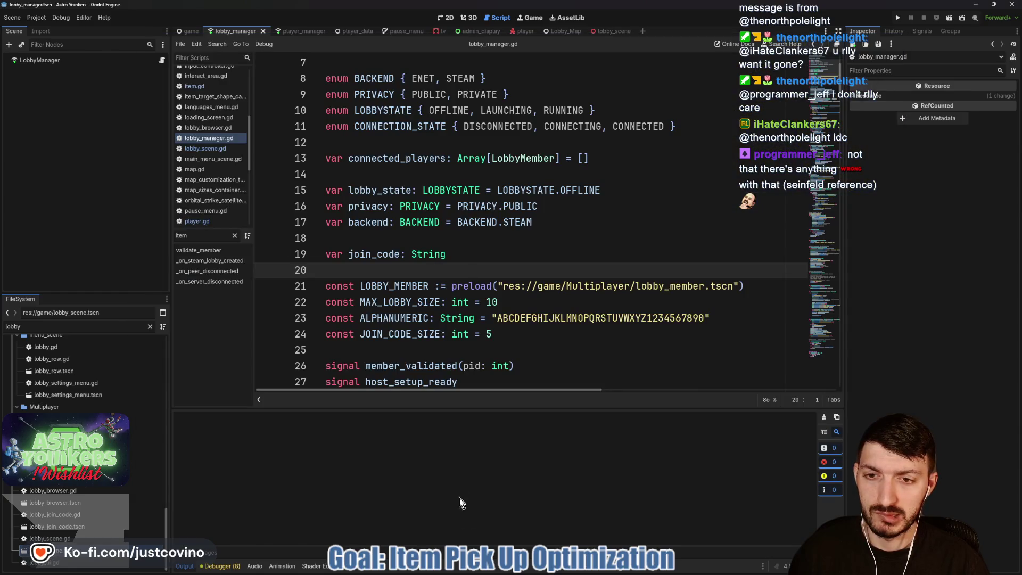
# Step: Reselect the Astro Yoinkers Playtest page, return to Godot on line 18, and start a Windows search
pyautogui.click(599, 570)
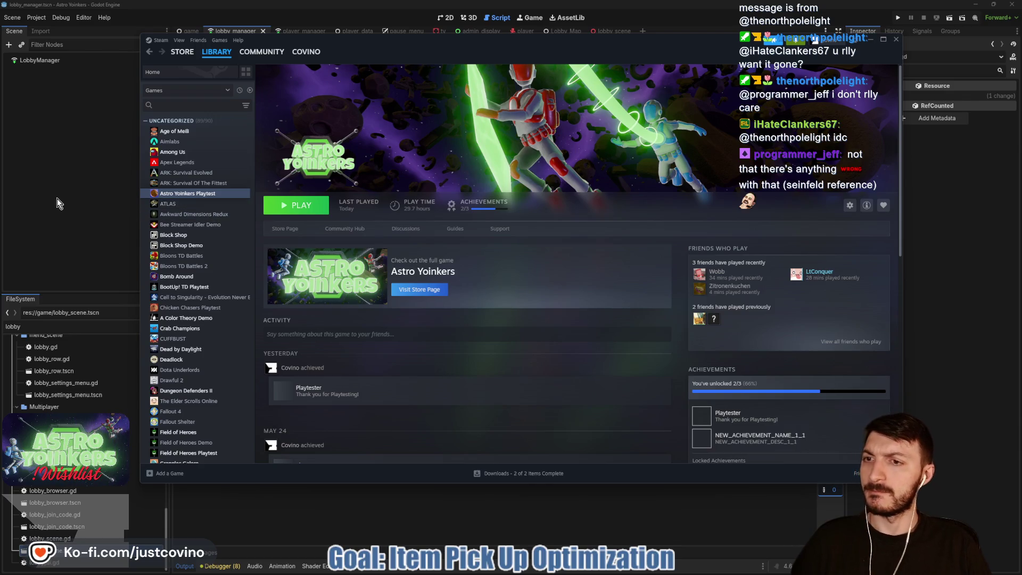
pyautogui.click(206, 184)
pyautogui.click(206, 193)
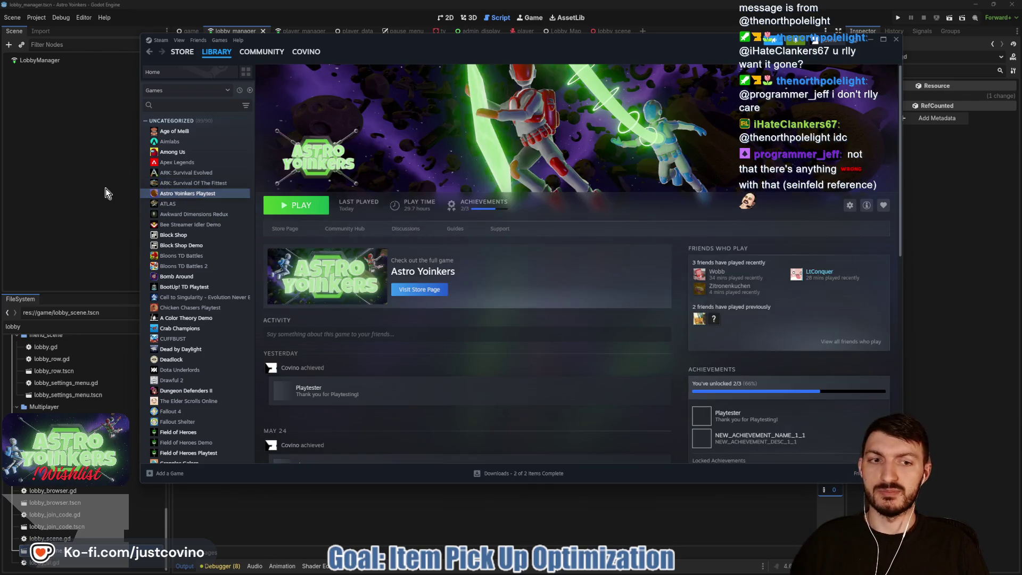
pyautogui.click(83, 194)
pyautogui.click(492, 235)
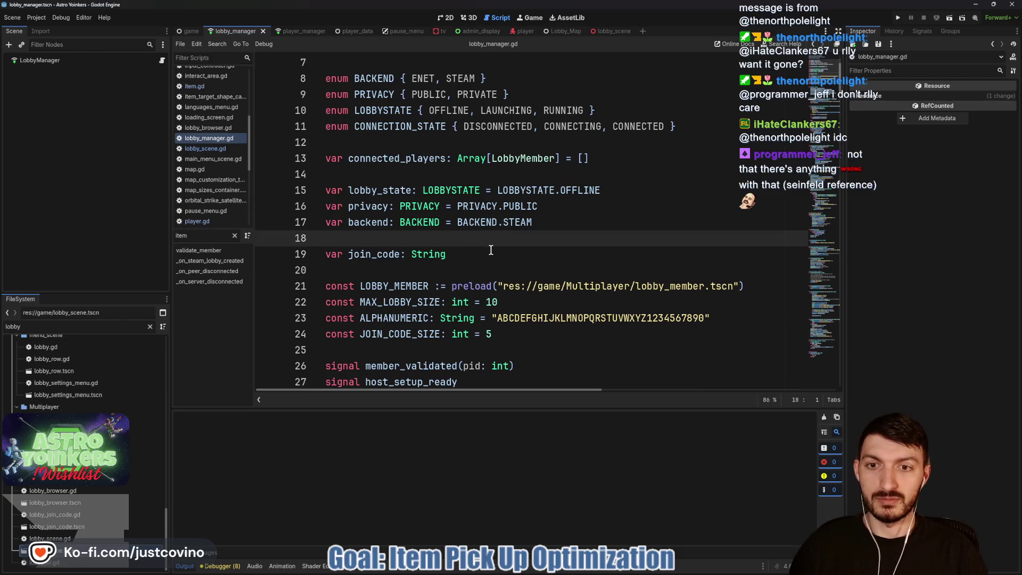
pyautogui.press('super')
# Step: Enter 'google' in the Windows search and confirm it
pyautogui.write('google')
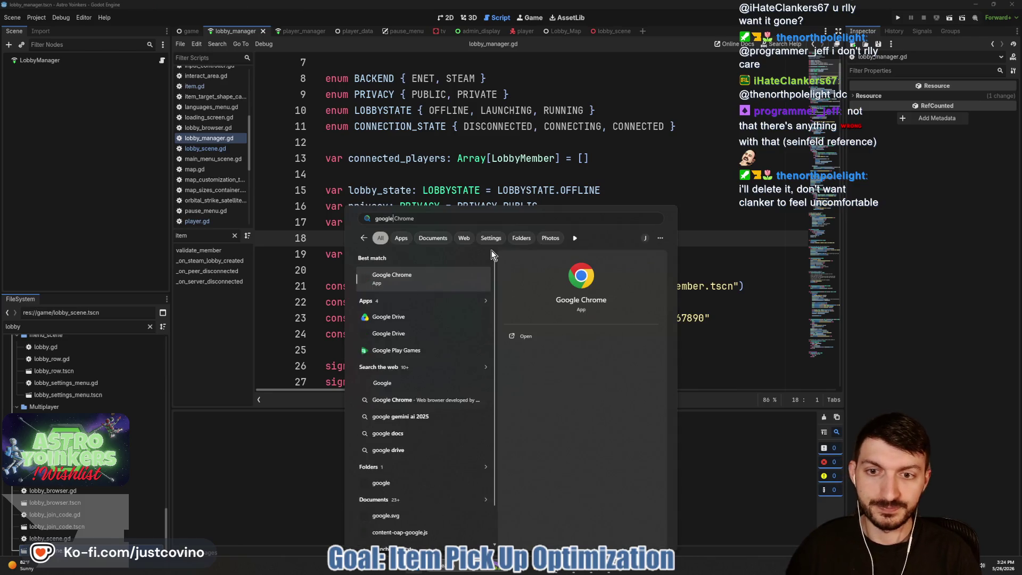
pyautogui.press('Return')
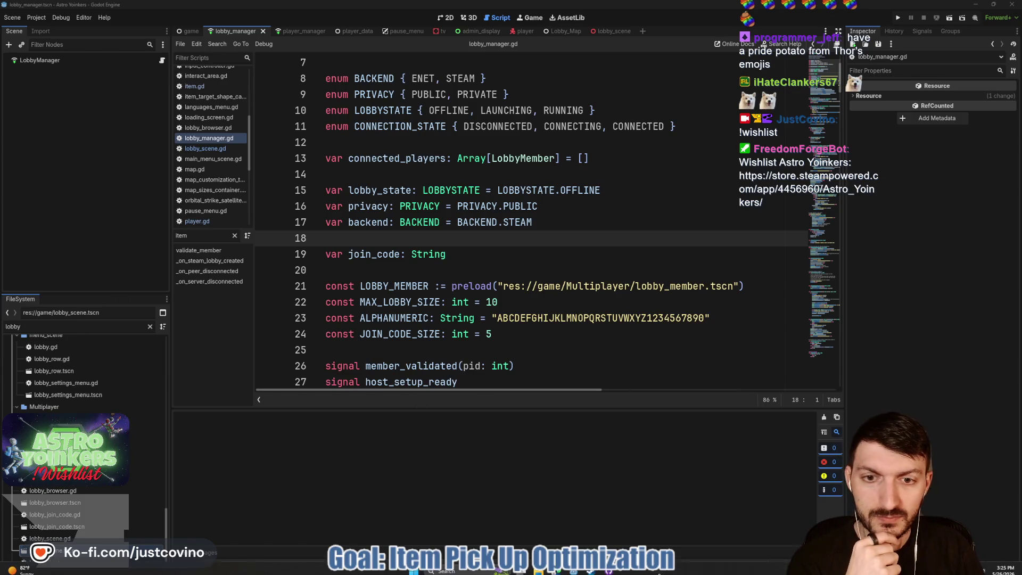
# Step: In Notion, close the bug side peek and Bug Tracker tab, keeping Feedback, then bring Steam forward
pyautogui.click(555, 570)
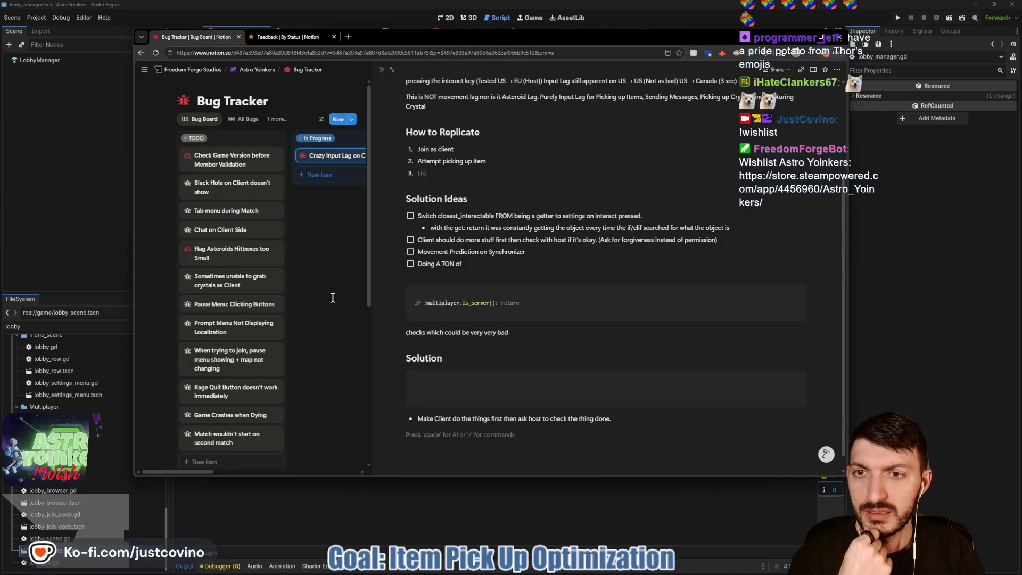
pyautogui.click(287, 181)
pyautogui.click(303, 39)
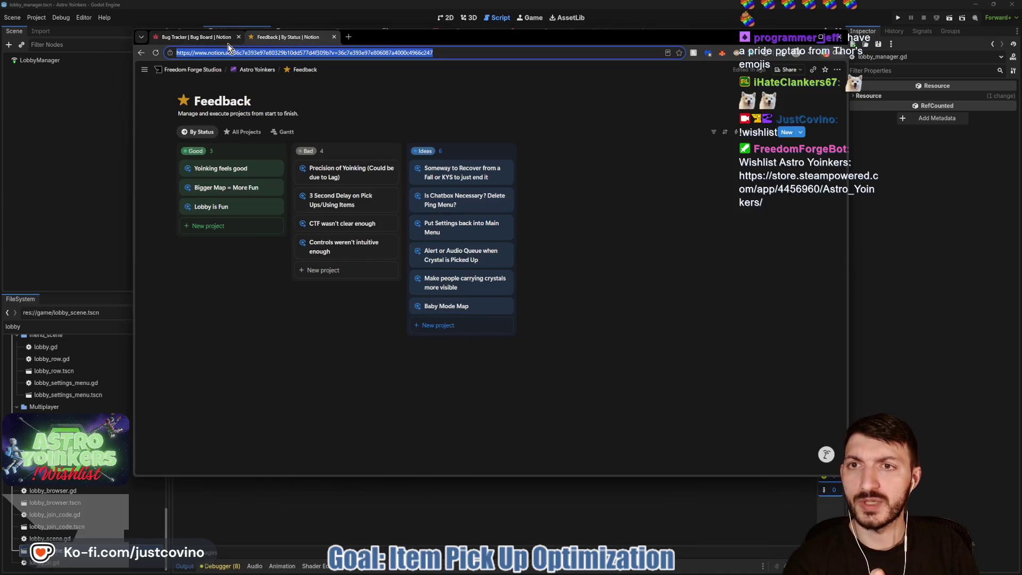
pyautogui.click(239, 36)
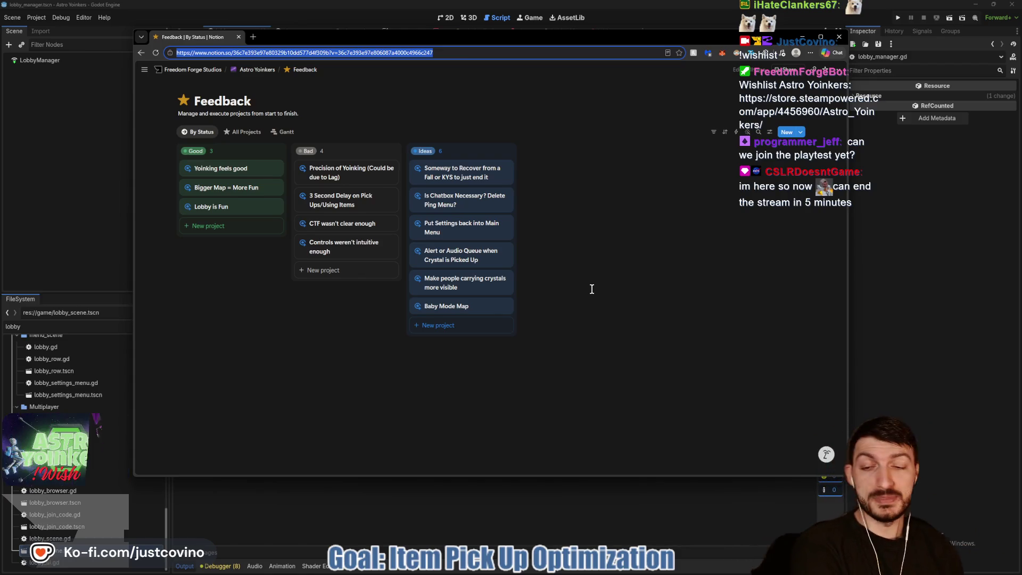
pyautogui.moveTo(547, 547)
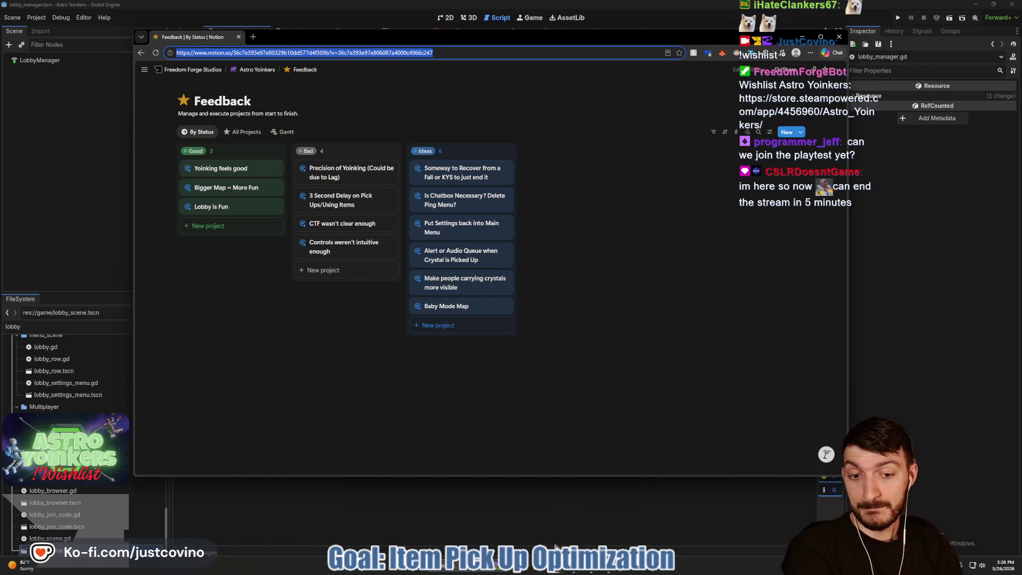
pyautogui.click(548, 566)
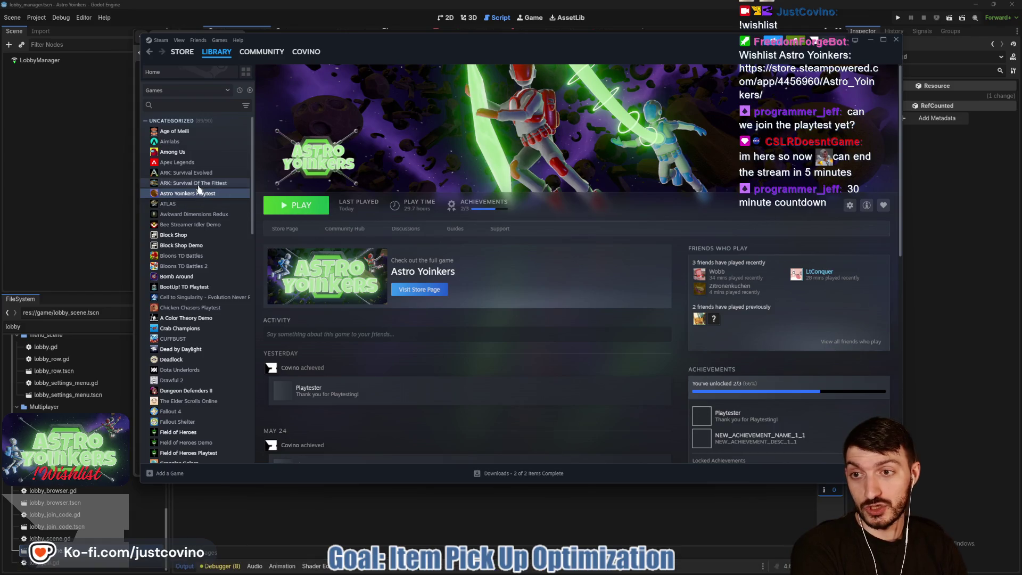
# Step: Check Steam notifications, open and close the unread friend chat, and minimize the friends list
pyautogui.click(199, 184)
pyautogui.click(196, 194)
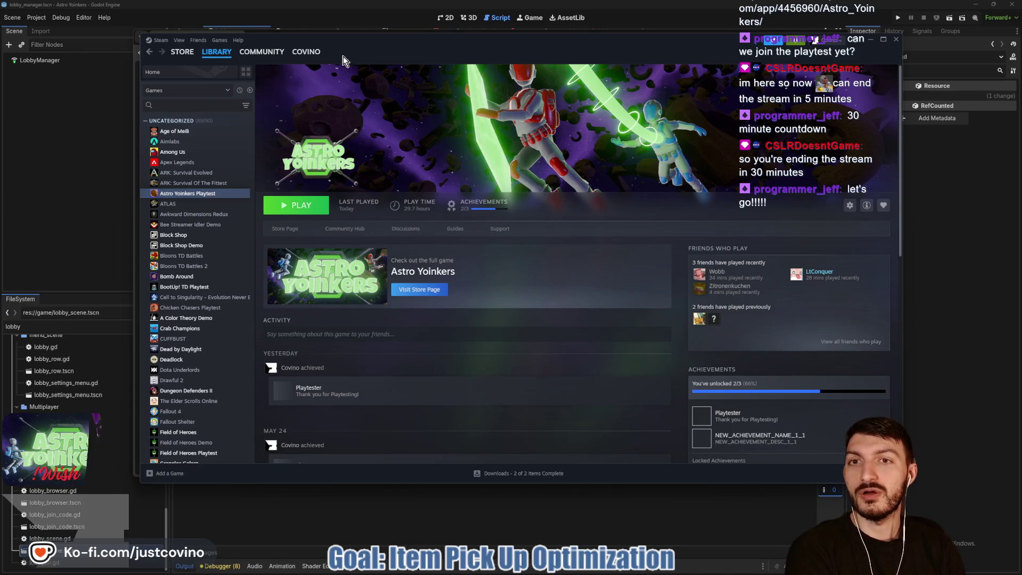
pyautogui.click(794, 40)
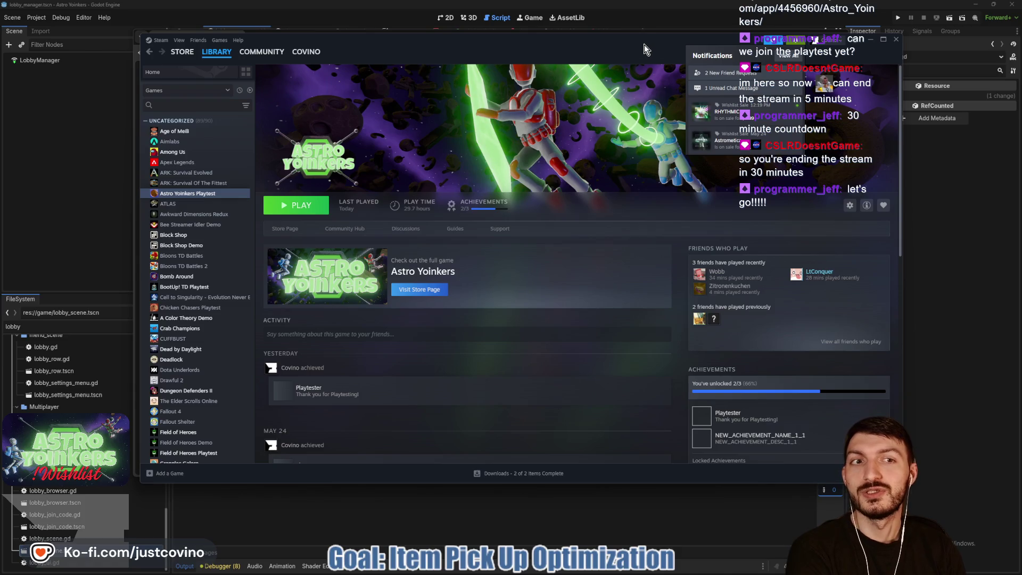
pyautogui.click(724, 88)
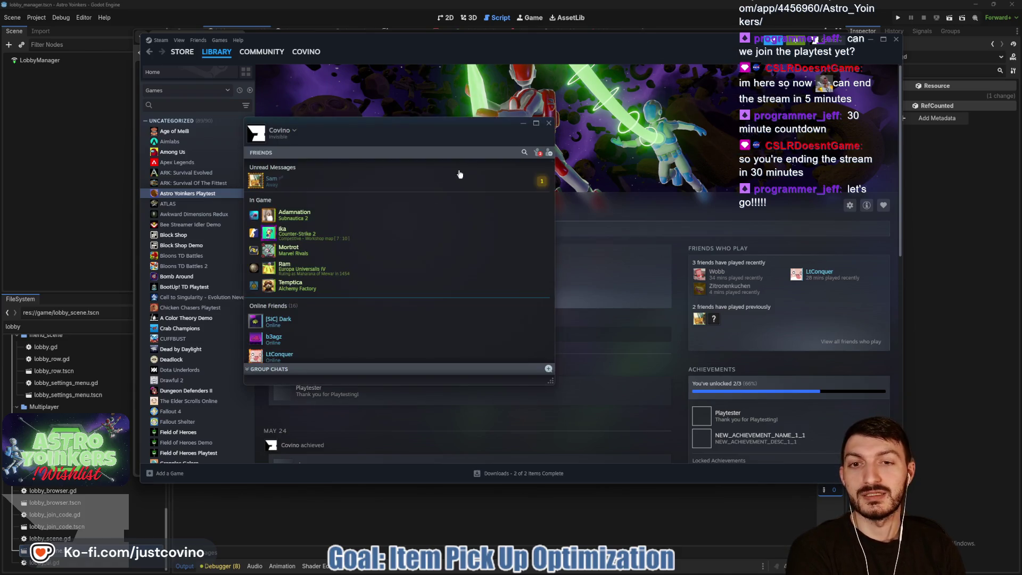
pyautogui.click(330, 180)
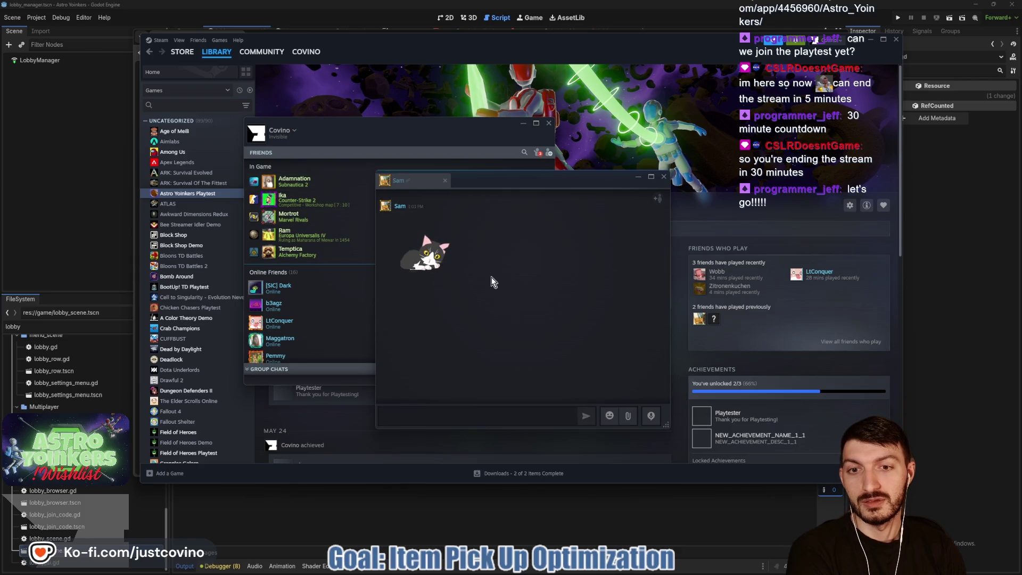
pyautogui.click(664, 176)
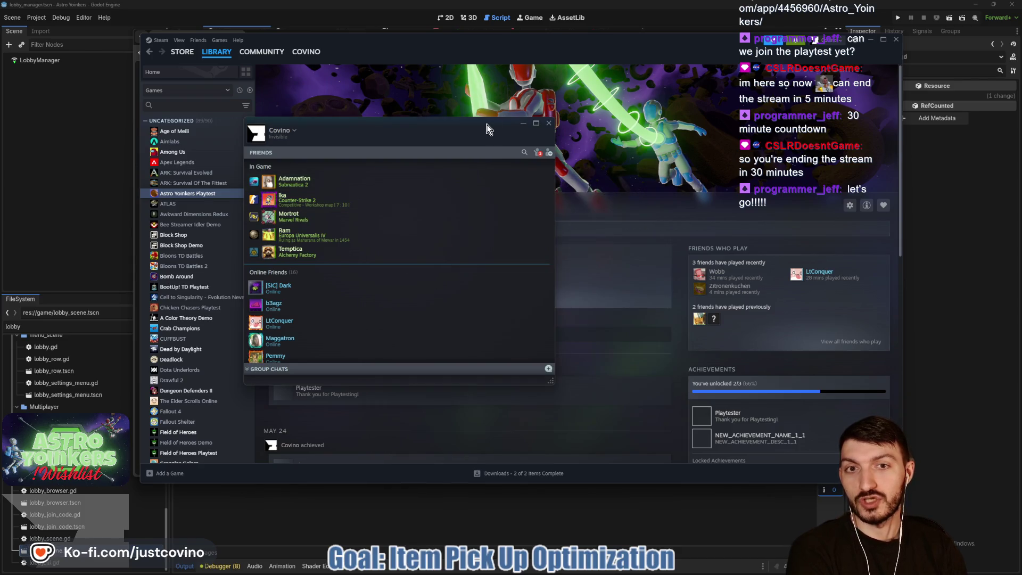
pyautogui.click(523, 123)
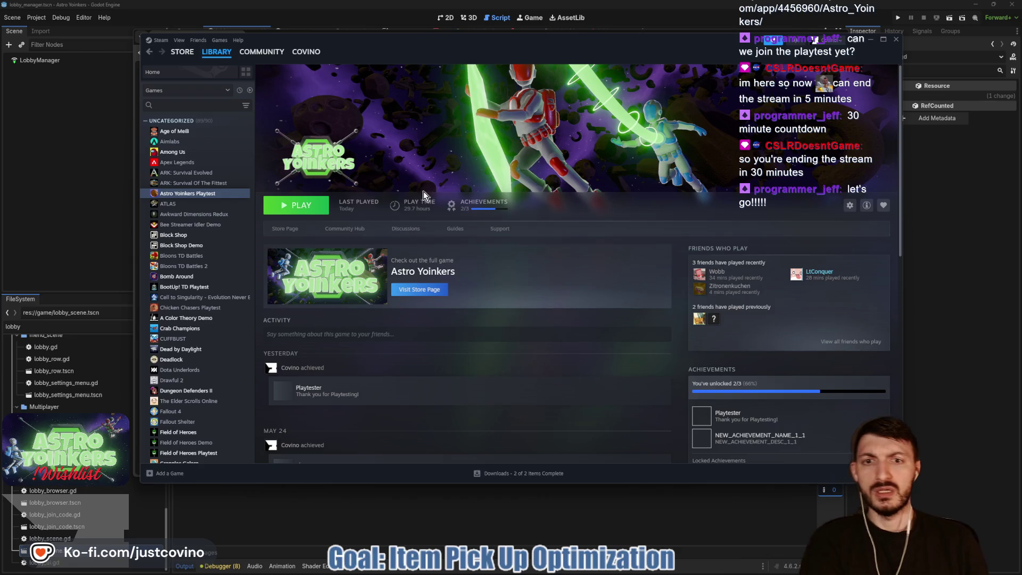
# Step: Select Astro Yoinkers Playtest in the library and press PLAY to launch it
pyautogui.click(182, 183)
pyautogui.click(208, 193)
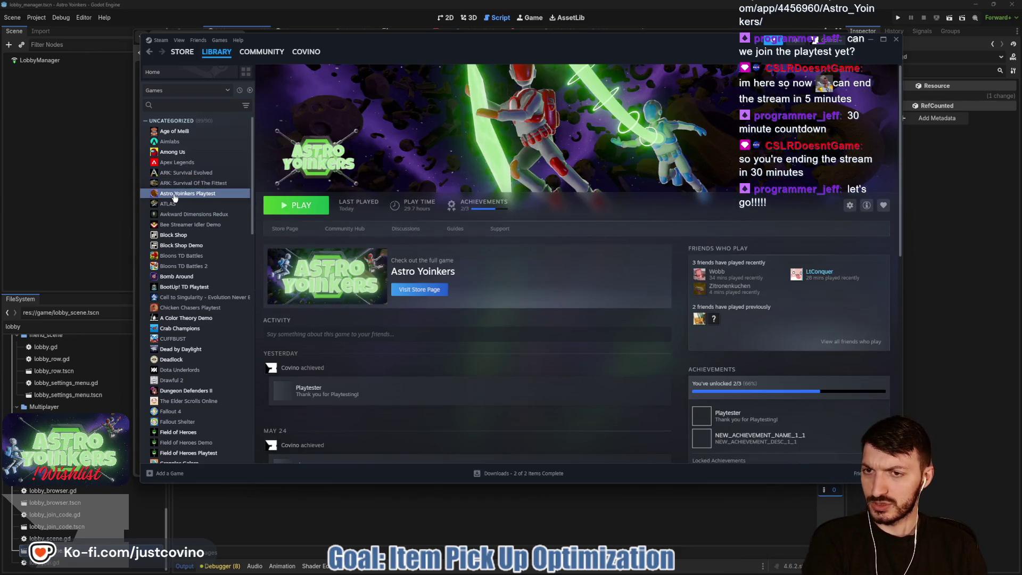
pyautogui.click(288, 210)
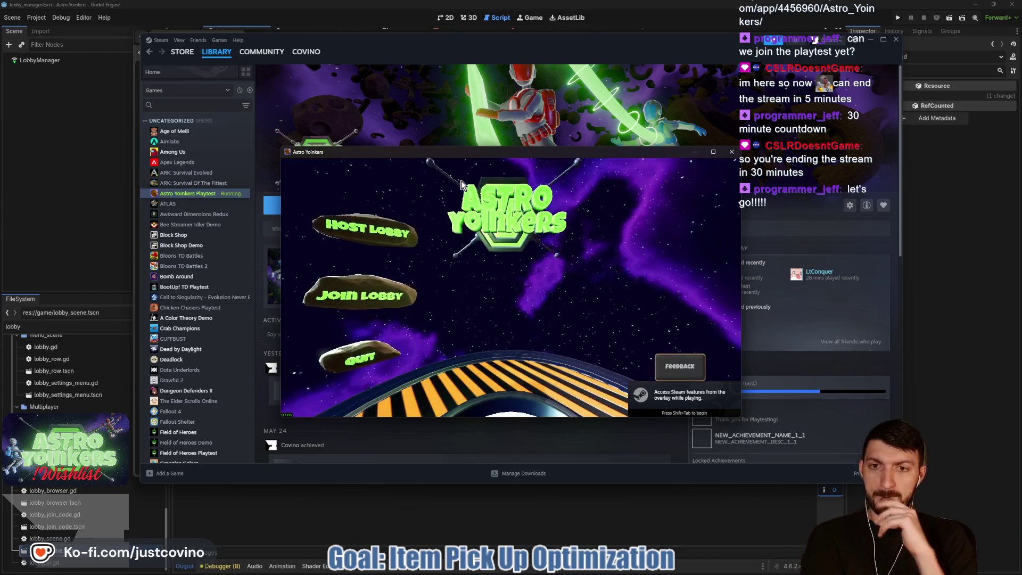
# Step: Move the Astro Yoinkers game window aside, close it, then close Steam
pyautogui.moveTo(458, 153); pyautogui.dragTo(383, 109)
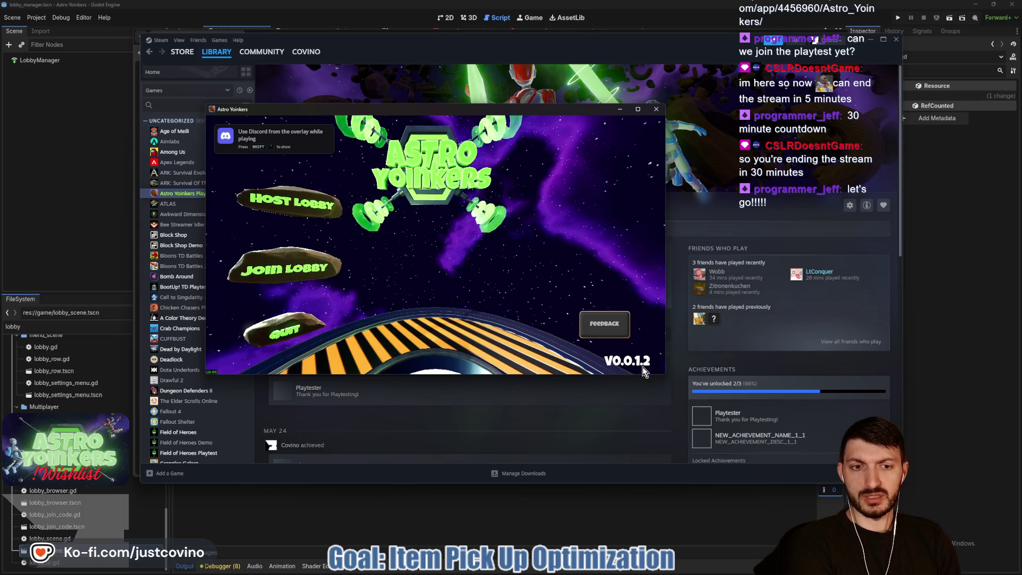
pyautogui.click(656, 109)
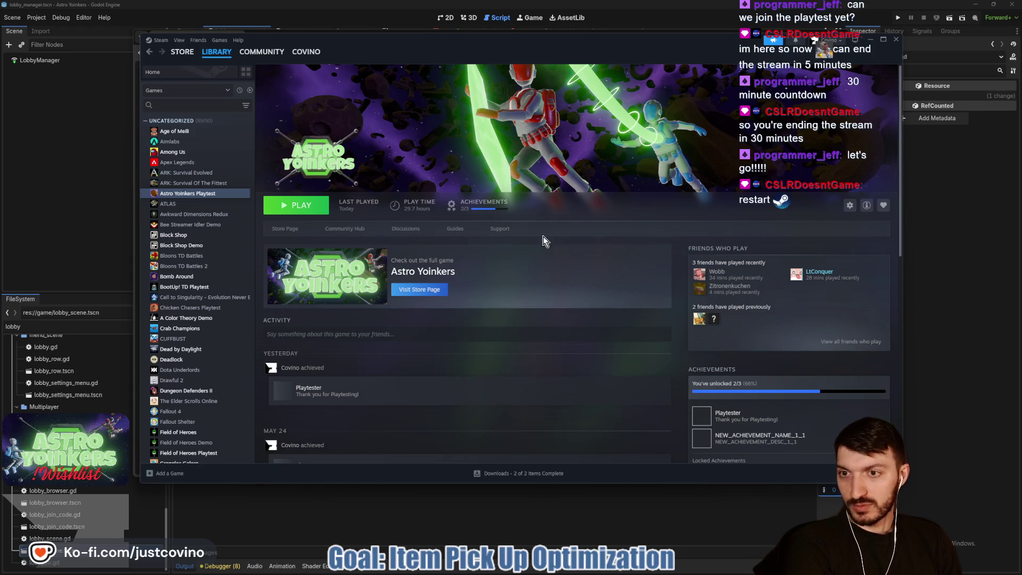
pyautogui.click(896, 40)
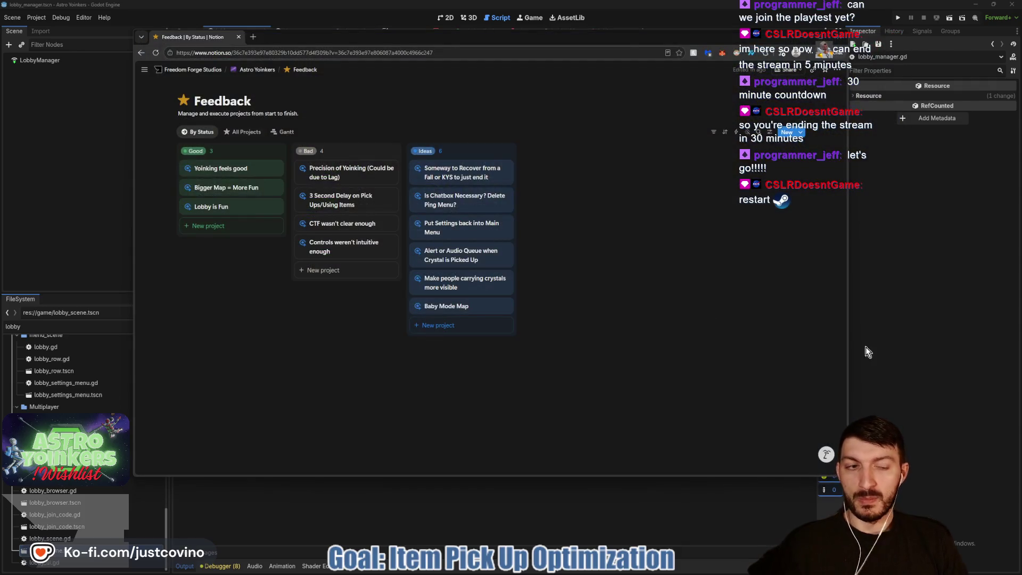
# Step: Bring Godot forward, launch Steam via Windows search for 'stea', then close Steam again
pyautogui.click(857, 346)
pyautogui.press('super')
pyautogui.write('stea')
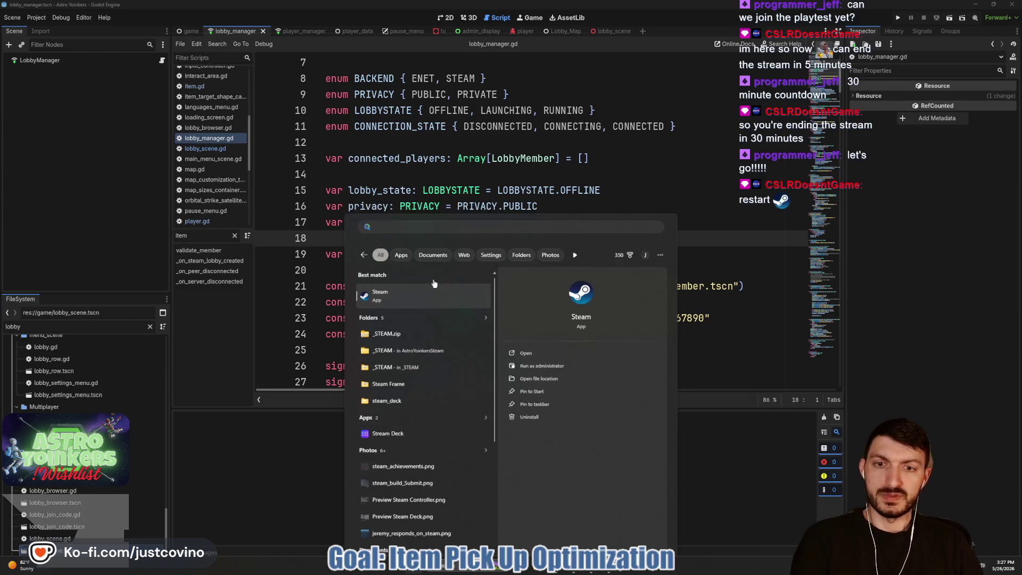
pyautogui.click(431, 293)
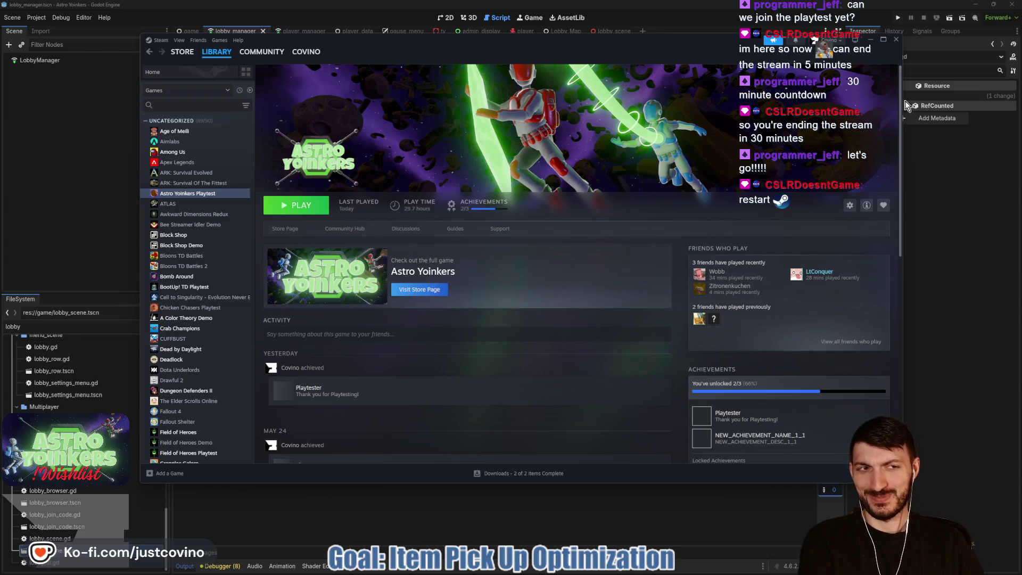
pyautogui.click(896, 41)
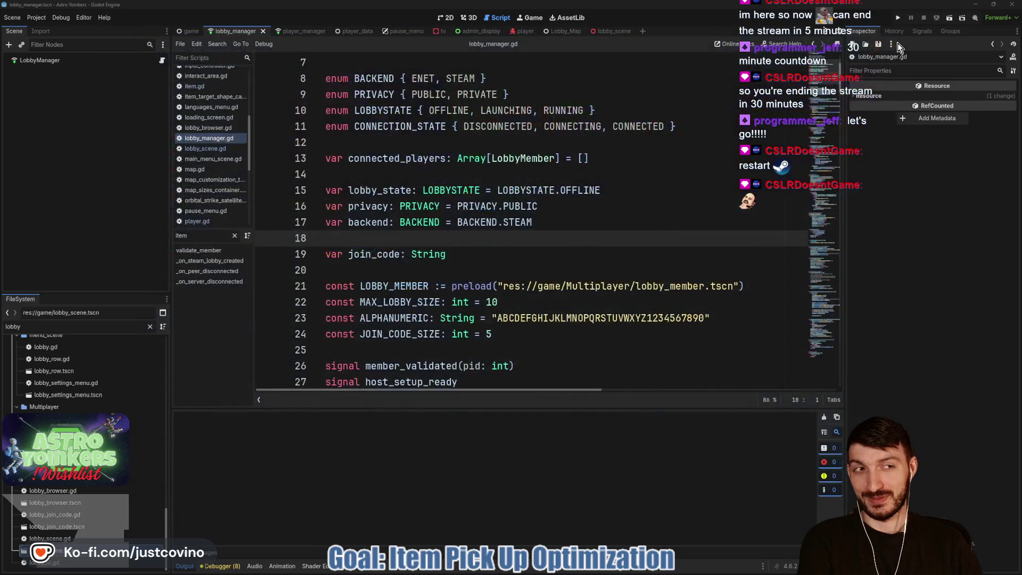
# Step: Place the caret on line 21, then relaunch Steam by searching 'steam'
pyautogui.click(493, 286)
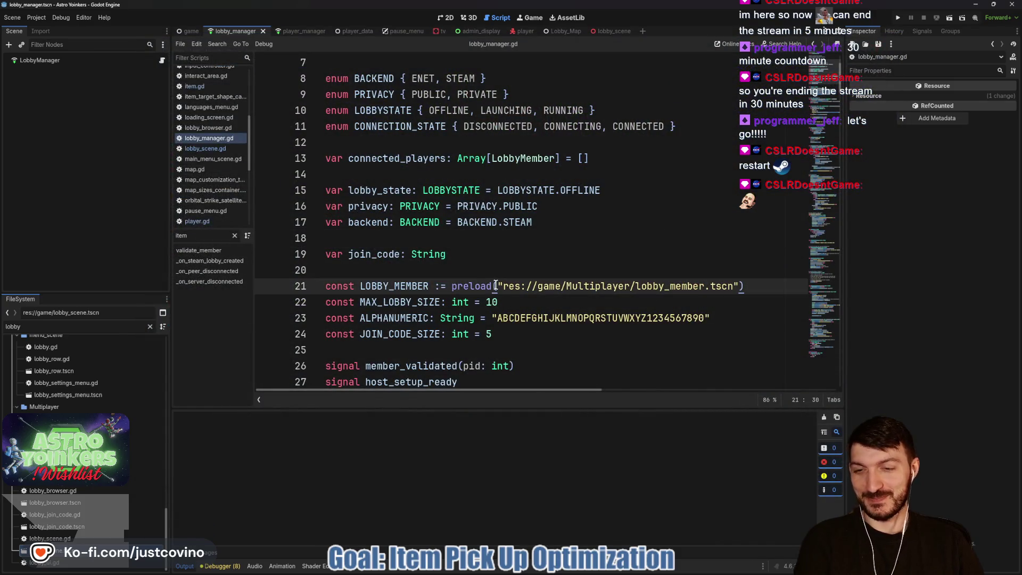
pyautogui.press('super')
pyautogui.write('steam')
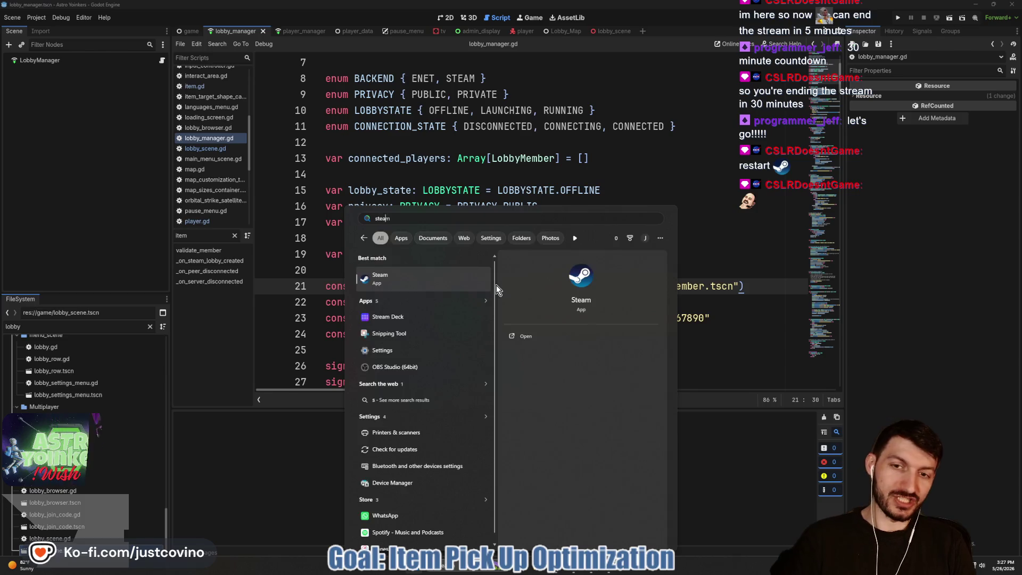
pyautogui.click(460, 286)
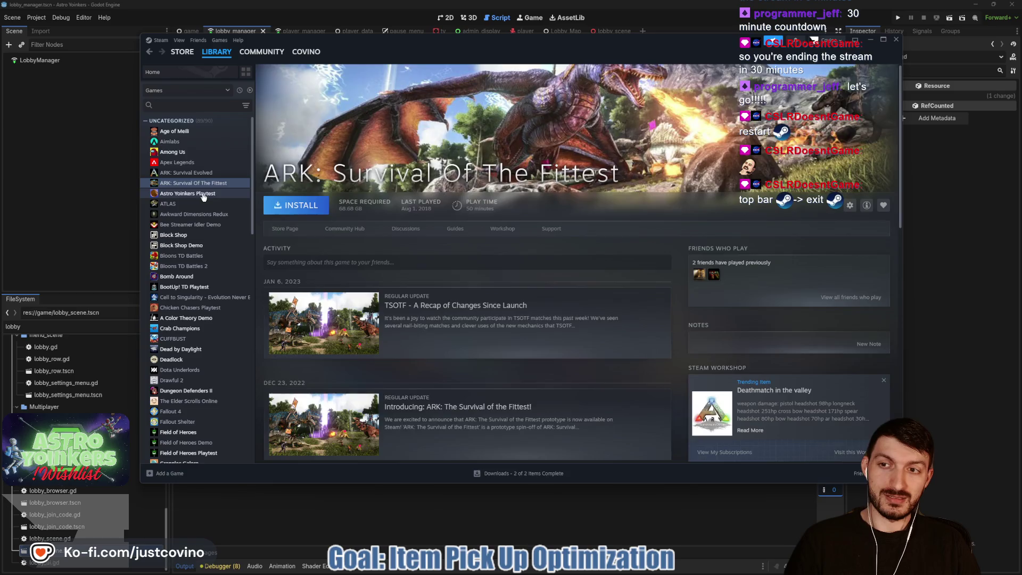
# Step: Search the Steam store for 'astro yoinke', open the Astro Yoinkers result, then return to the library
pyautogui.moveTo(193, 54)
pyautogui.click(419, 289)
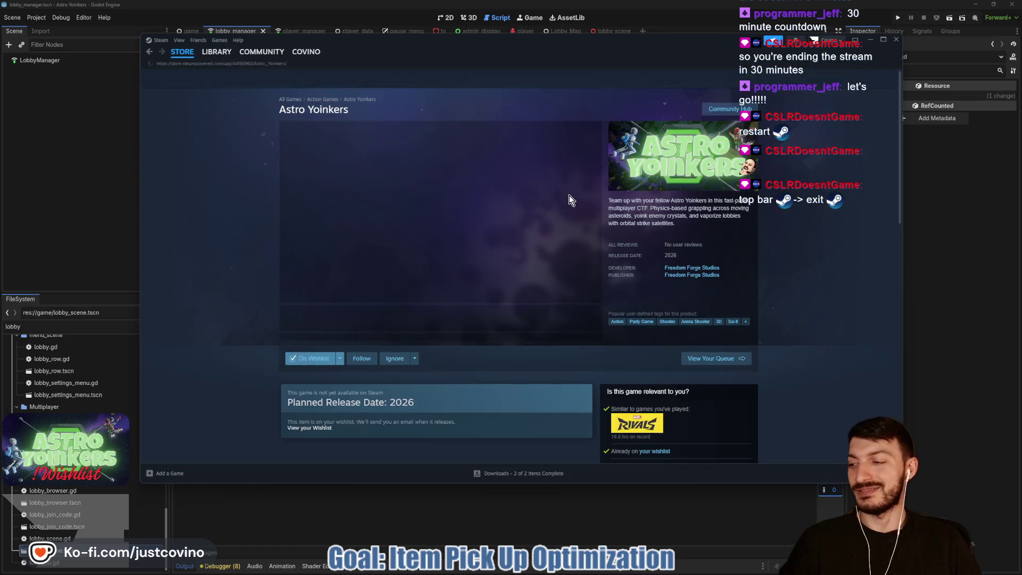
pyautogui.click(612, 80)
pyautogui.write('a')
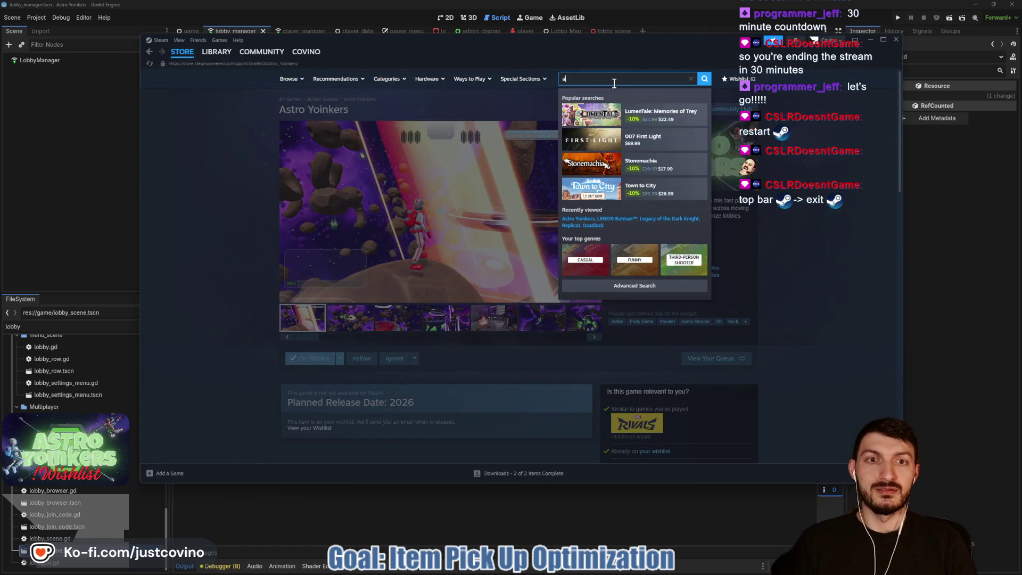
pyautogui.write('stro yoinker')
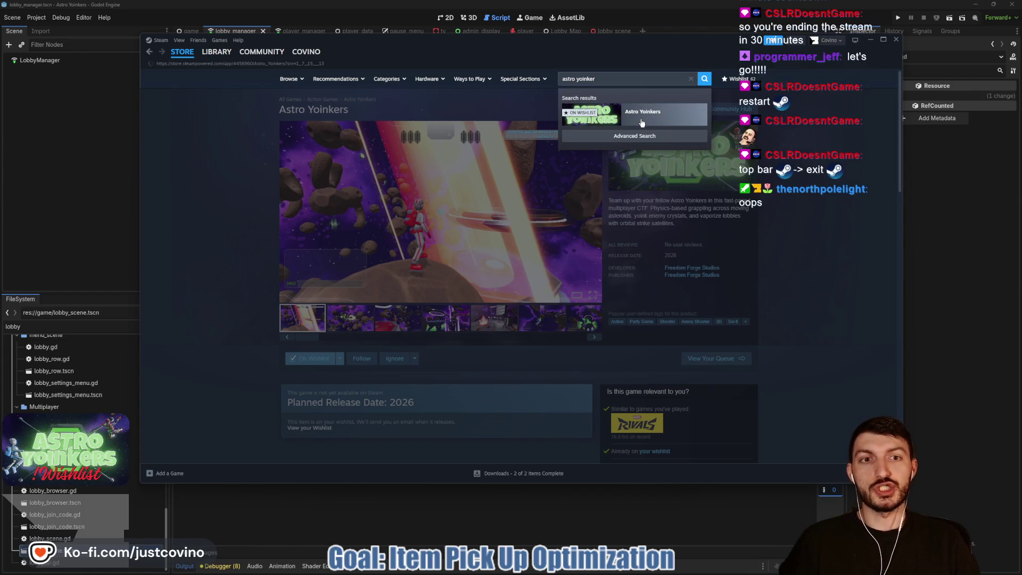
pyautogui.click(642, 118)
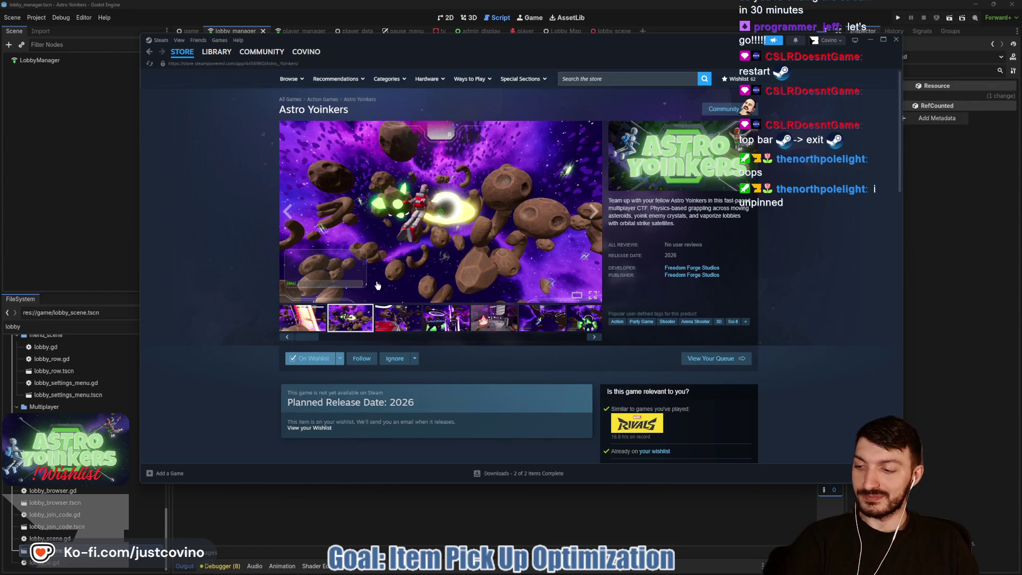
pyautogui.click(216, 51)
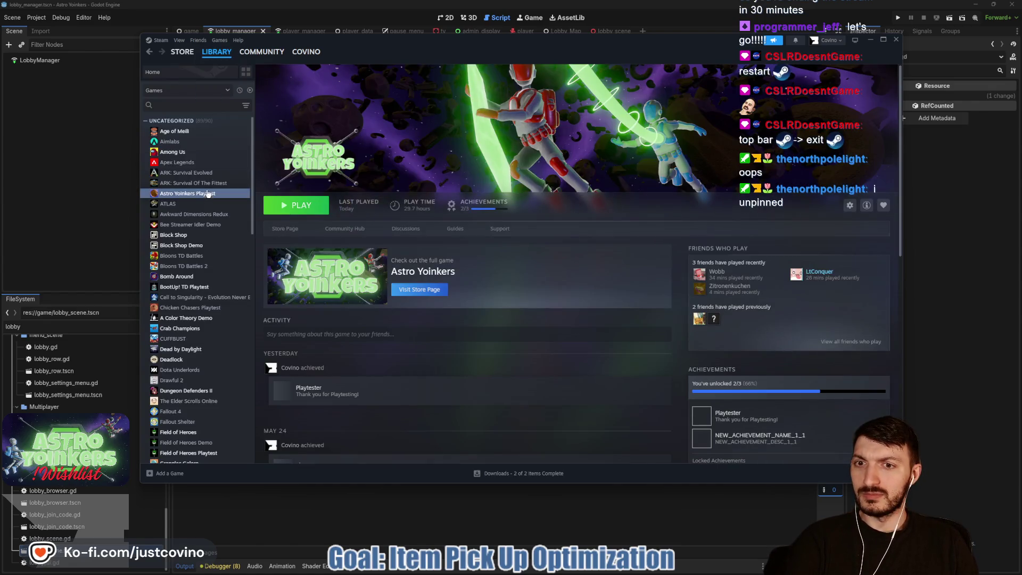
# Step: Select Astro Yoinkers Playtest in the Steam library, then return to Godot's lobby_manager.gd script
pyautogui.click(205, 183)
pyautogui.click(207, 194)
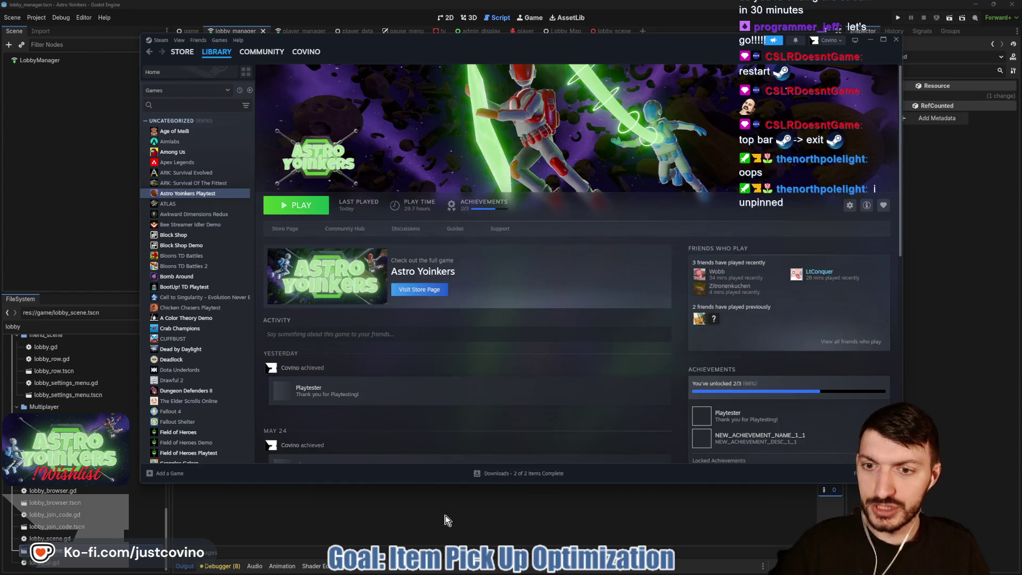
pyautogui.click(356, 510)
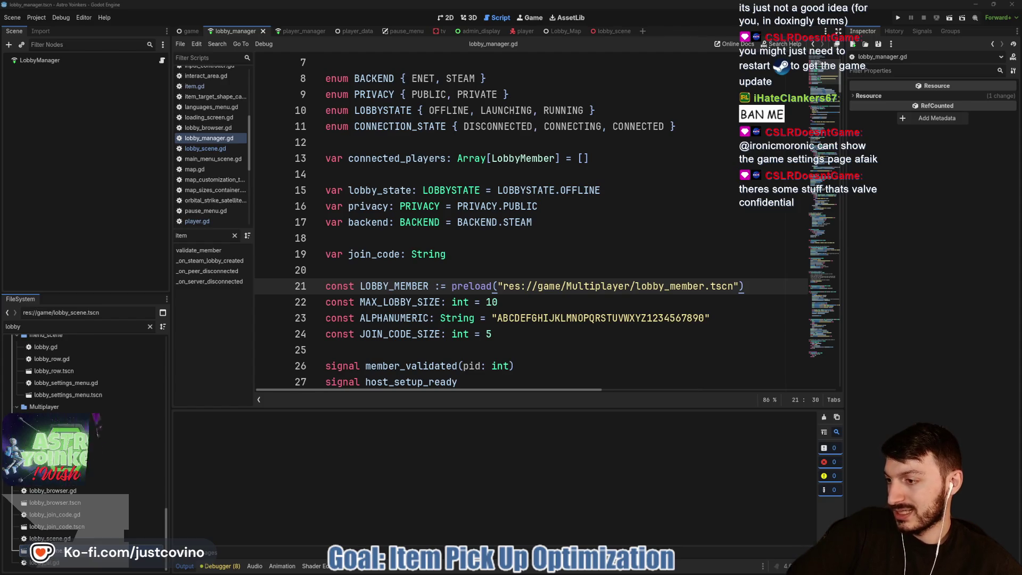
pyautogui.hotkey('alt', 'Tab')
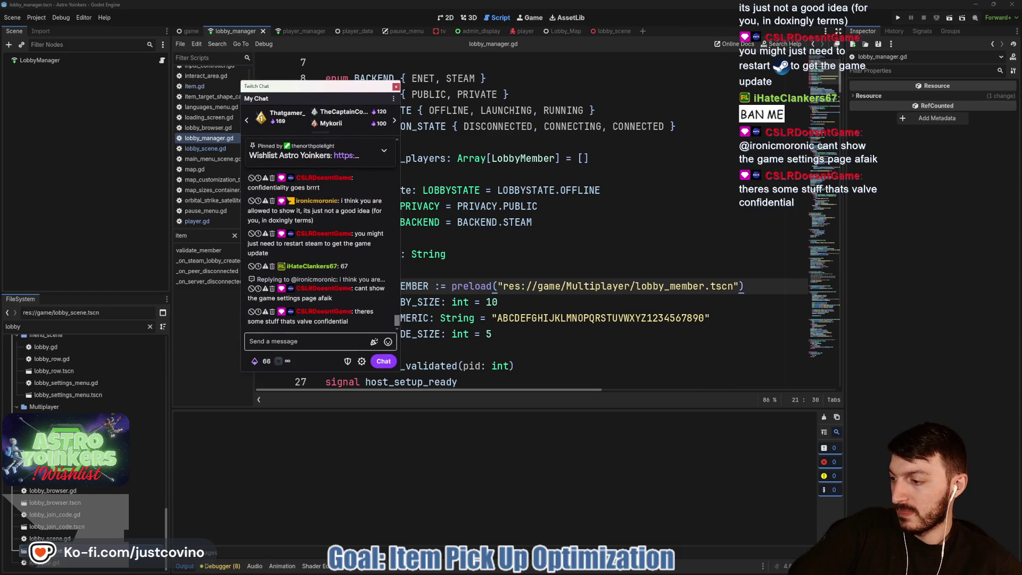
# Step: Refocus Godot, drag the Twitch chat window to the left screen edge, and minimize Godot
pyautogui.click(809, 551)
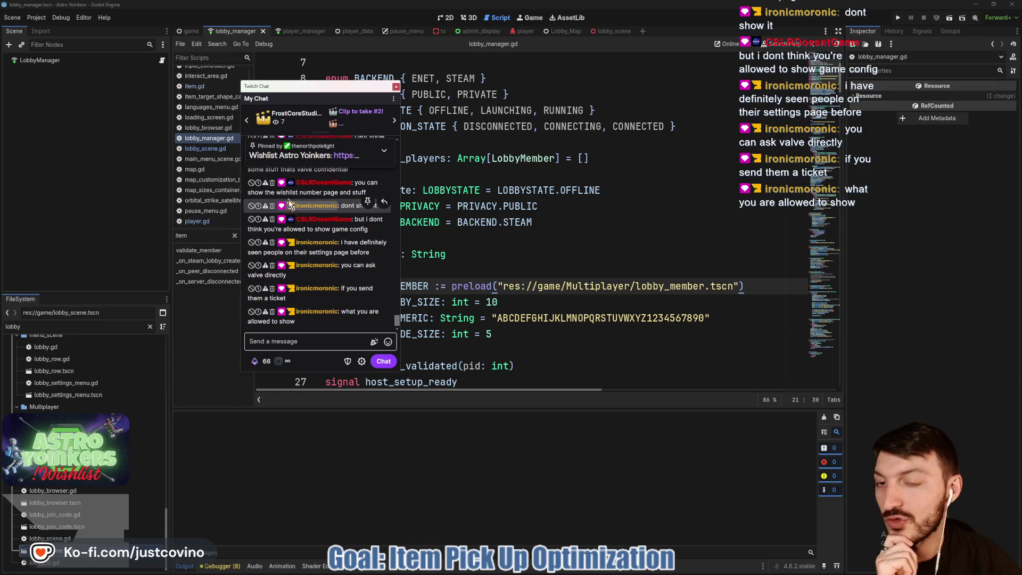
pyautogui.moveTo(312, 88); pyautogui.dragTo(0, 122)
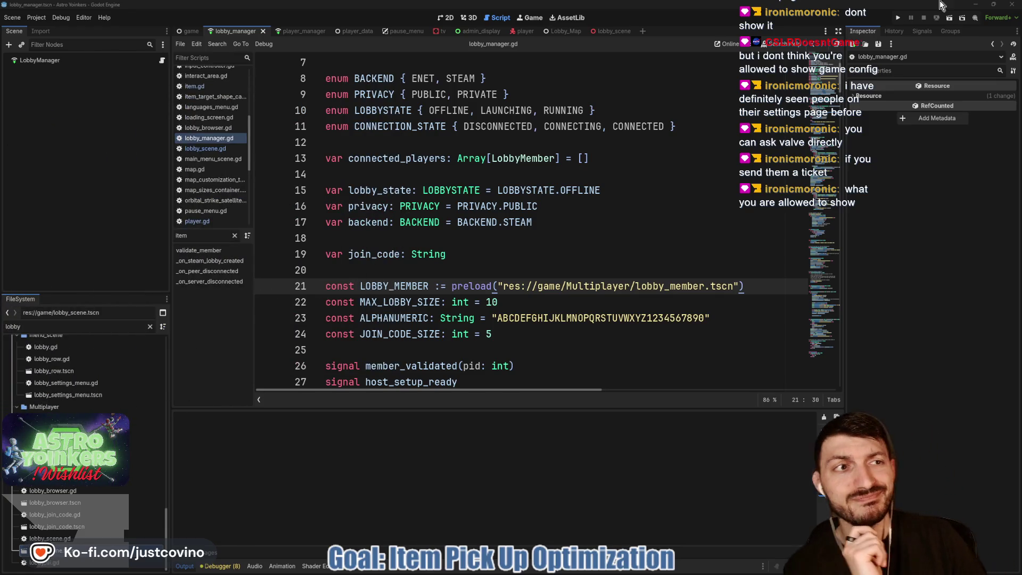
pyautogui.click(978, 5)
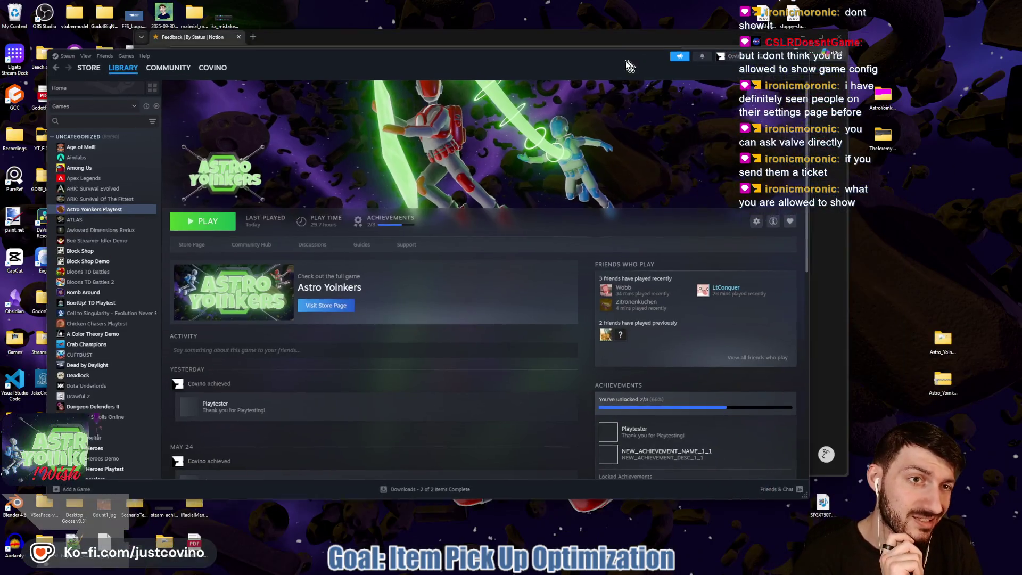
# Step: Open the desktop screenshots folder and view the Steam Support reply screenshot in Photos
pyautogui.doubleClick(882, 137)
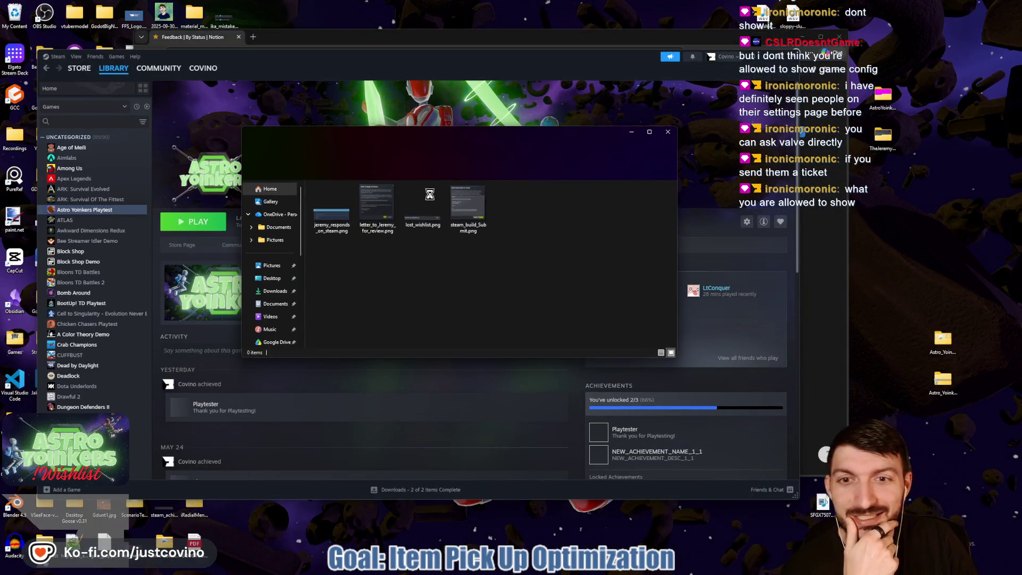
pyautogui.doubleClick(337, 221)
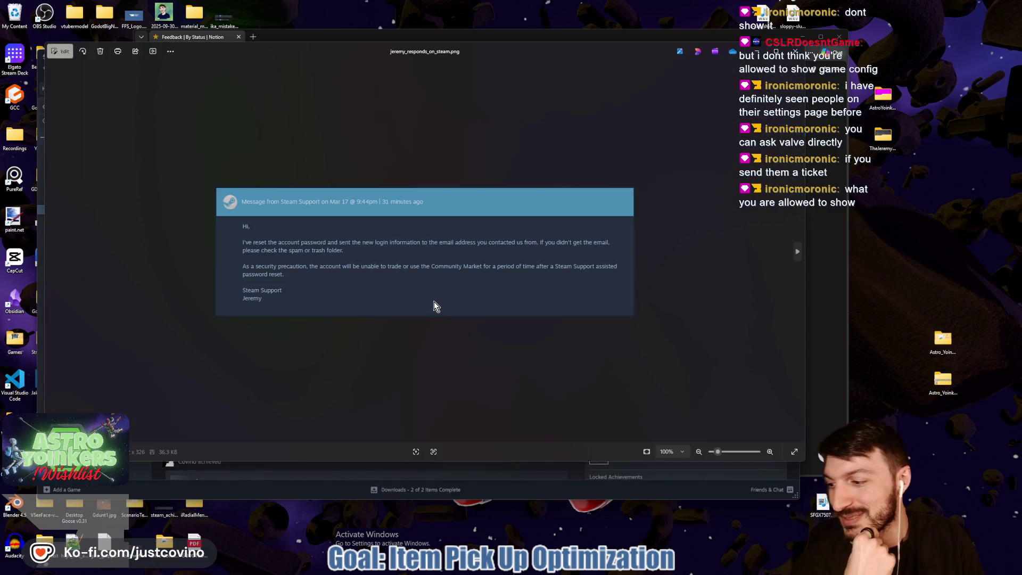
pyautogui.scroll(3, 283, 296)
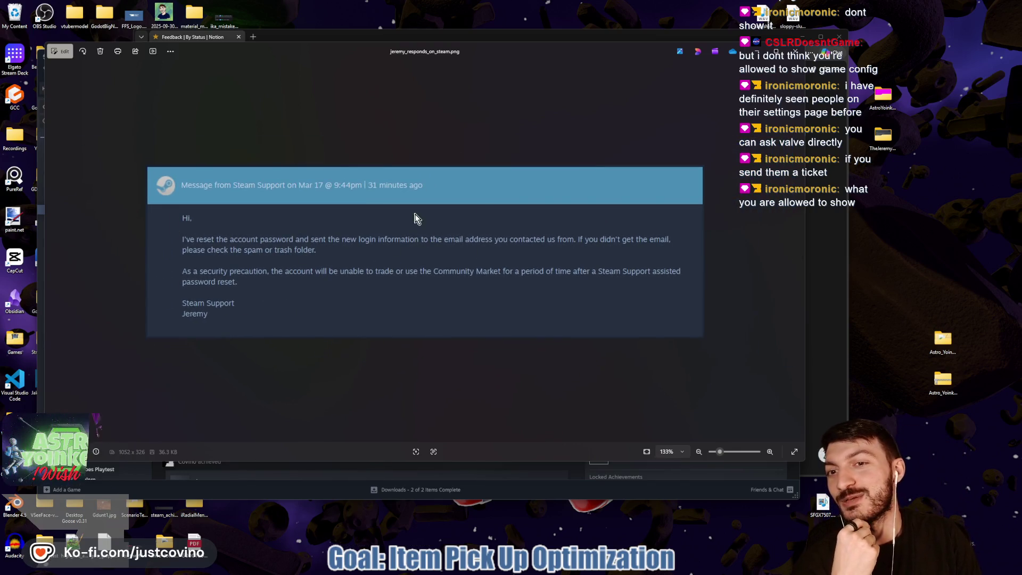
pyautogui.click(797, 51)
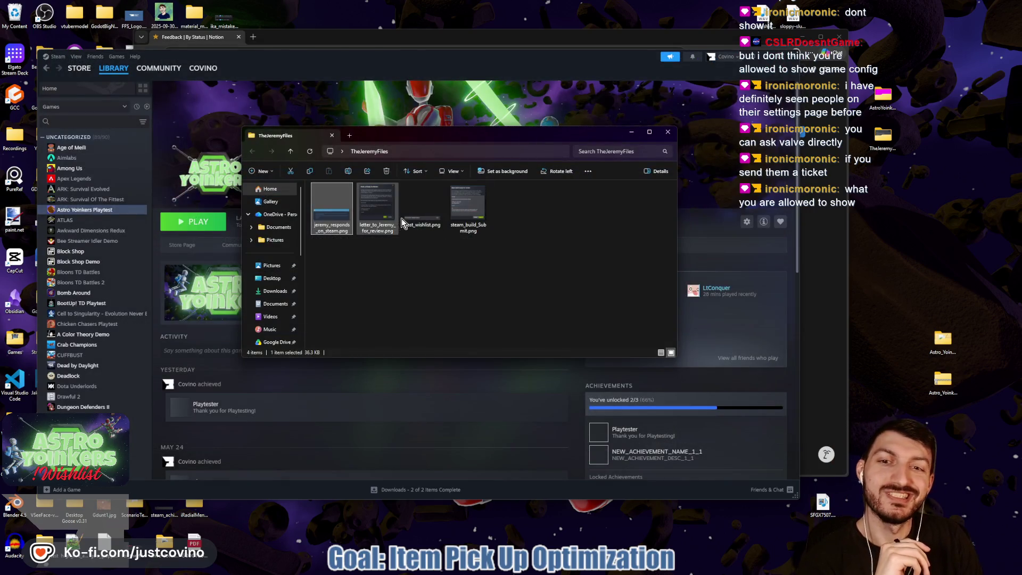
# Step: View steam_build_Submit.png and letter_to_jeremy_for_review.png, then close Photos and the folder
pyautogui.doubleClick(470, 224)
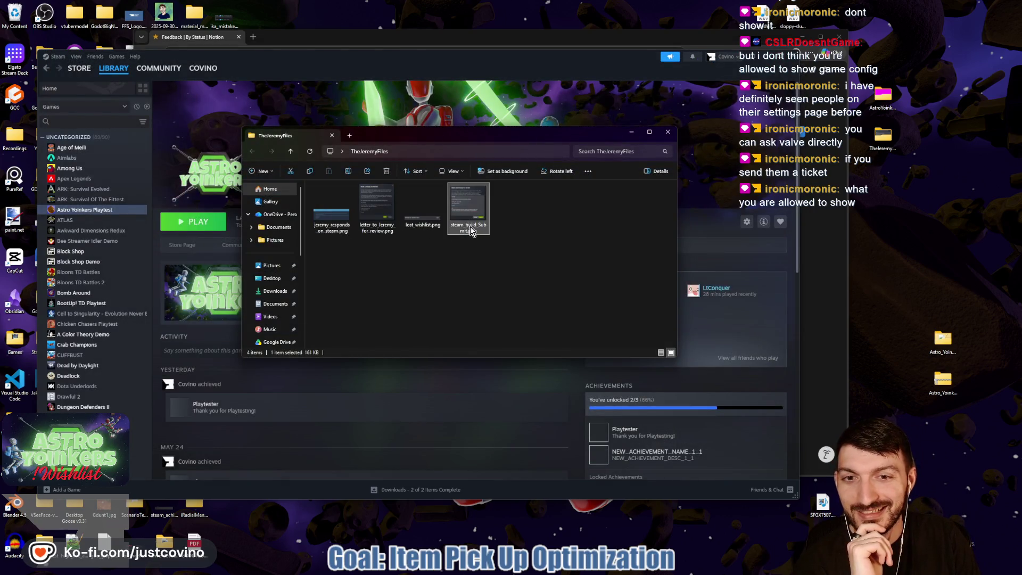
pyautogui.scroll(2, 558, 223)
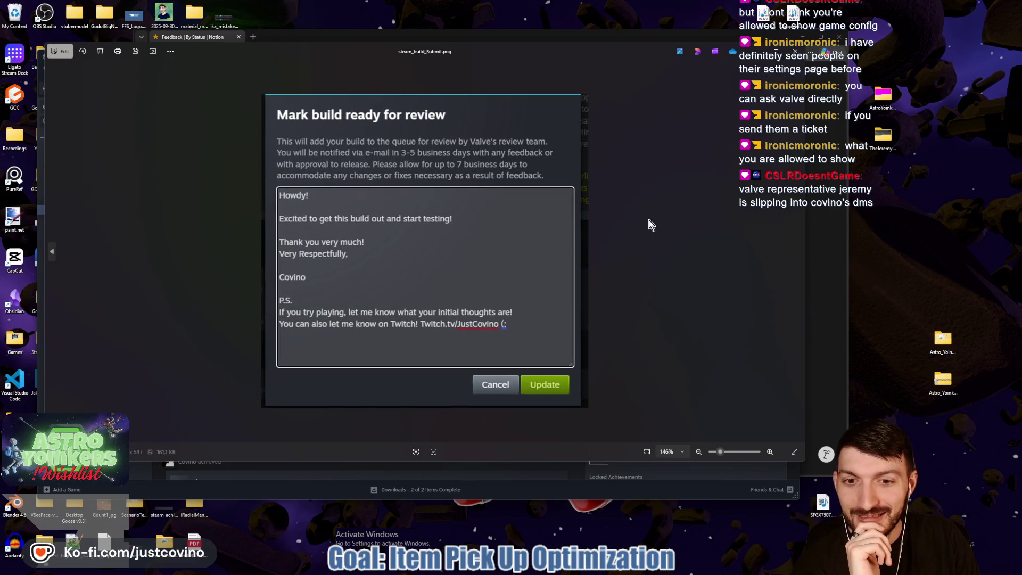
pyautogui.click(795, 52)
pyautogui.click(378, 213)
pyautogui.doubleClick(378, 213)
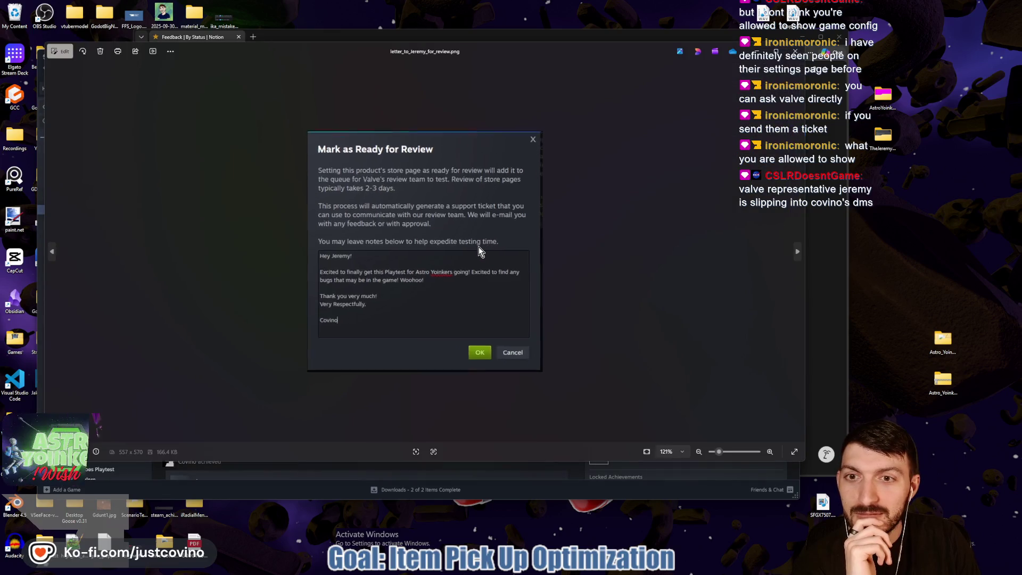
pyautogui.click(795, 51)
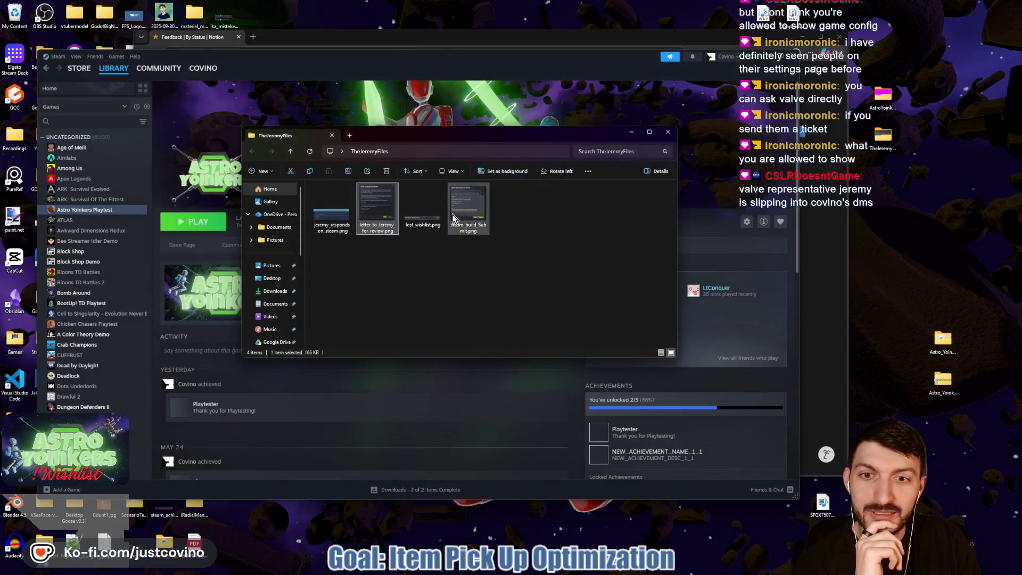
pyautogui.click(667, 131)
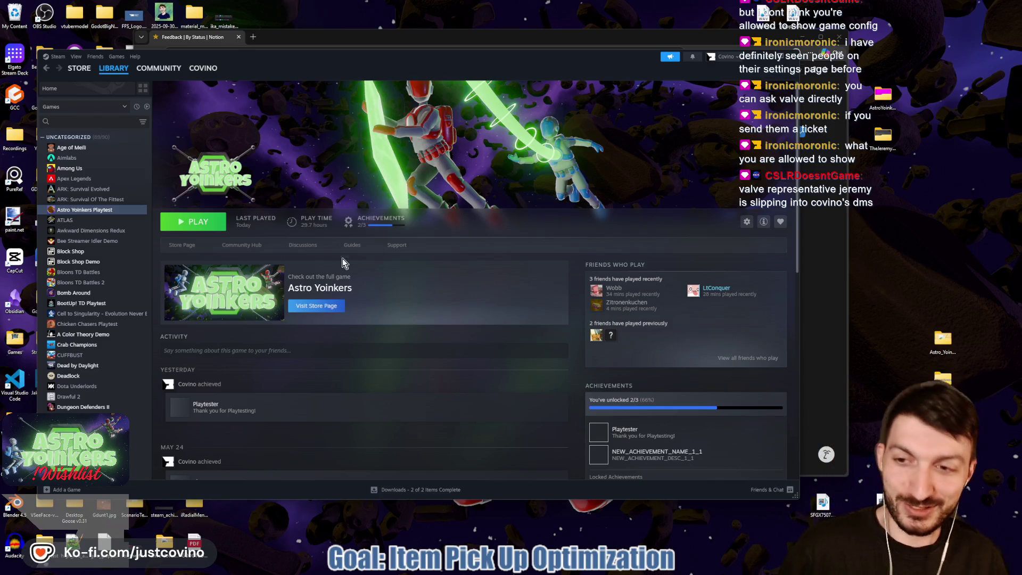
# Step: Close the Steam friends list and return to the Astro Yoinkers library page
pyautogui.moveTo(353, 68); pyautogui.dragTo(461, 76)
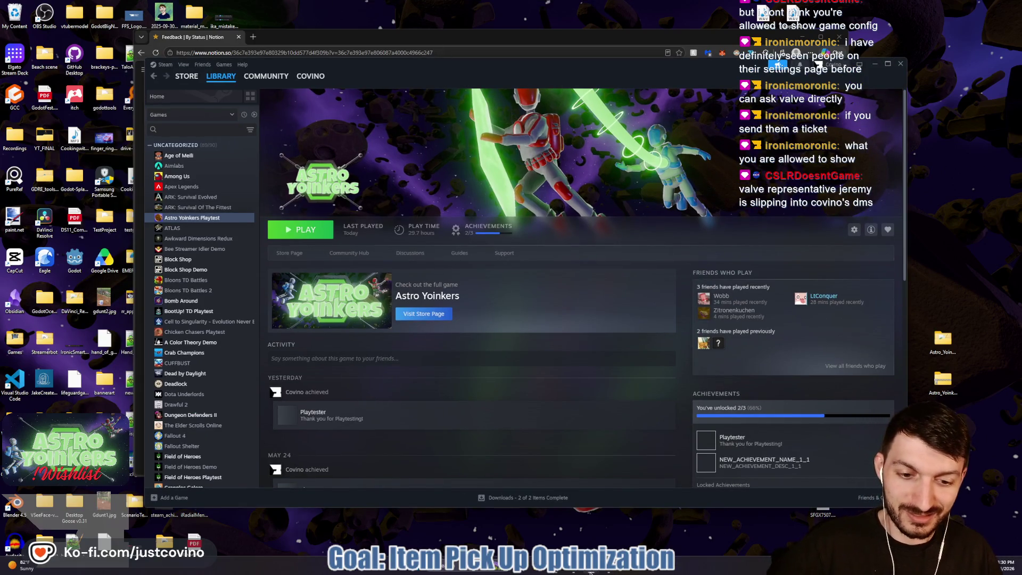
pyautogui.moveTo(591, 570)
pyautogui.click(591, 518)
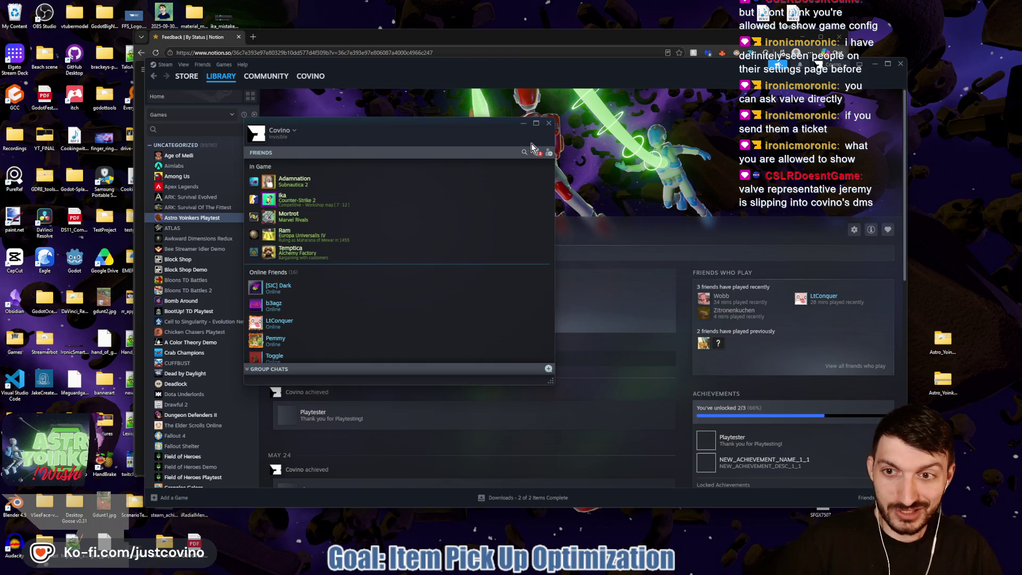
pyautogui.click(549, 123)
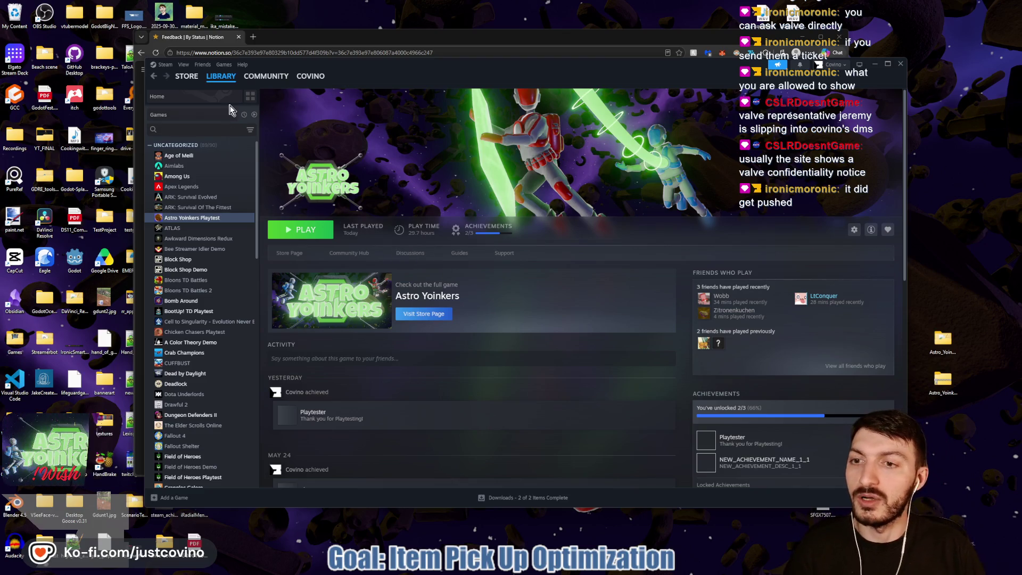
pyautogui.click(220, 77)
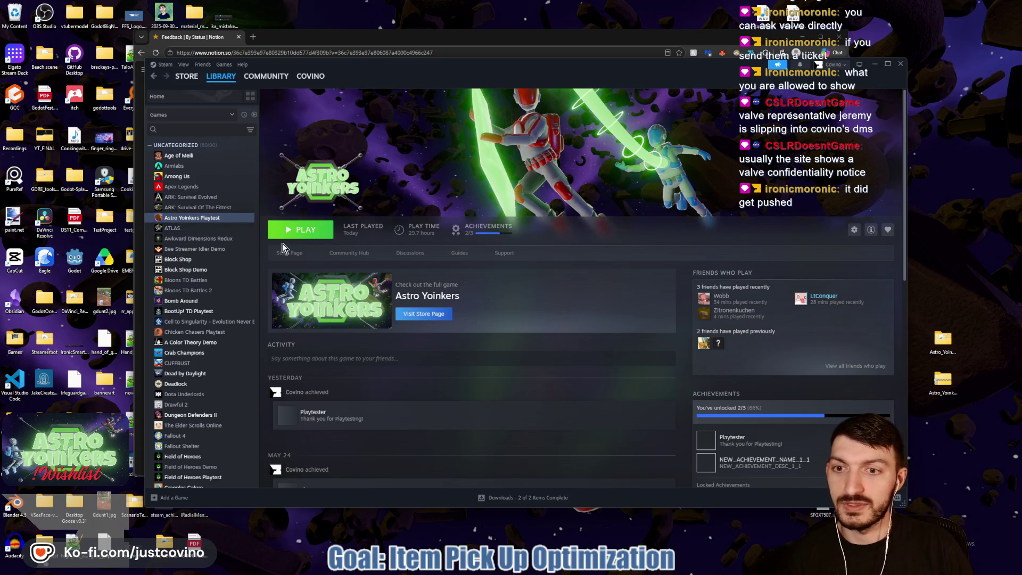
# Step: Choose Change account from the Steam account menu and confirm the Steam restart
pyautogui.click(833, 64)
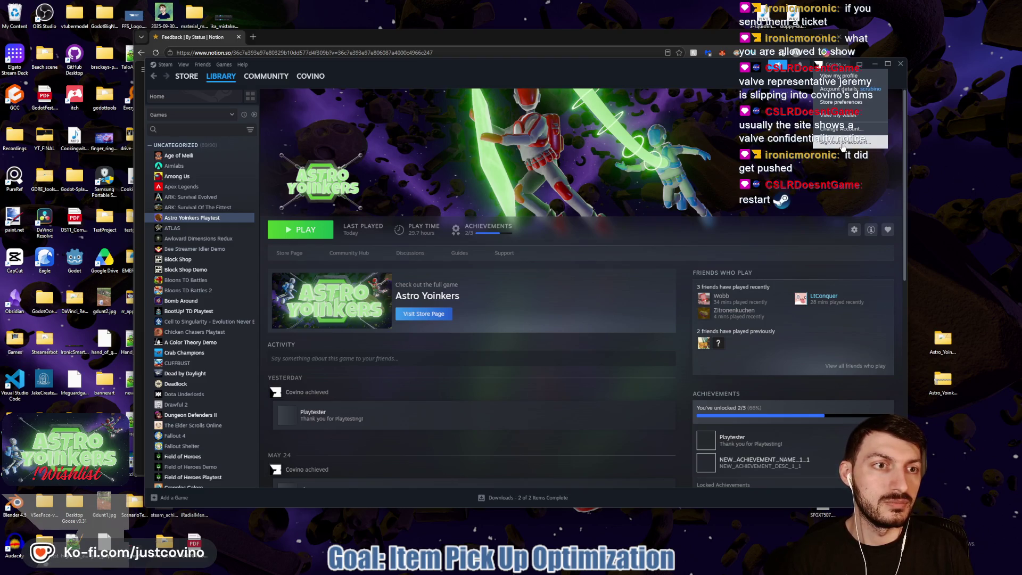
pyautogui.click(842, 142)
pyautogui.click(620, 307)
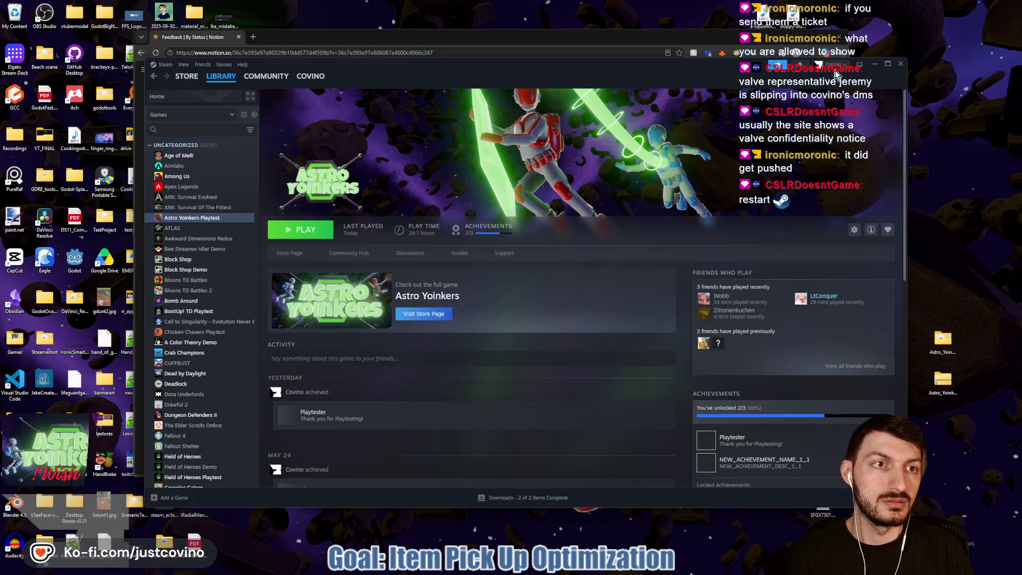
pyautogui.click(836, 72)
pyautogui.click(855, 130)
pyautogui.click(556, 317)
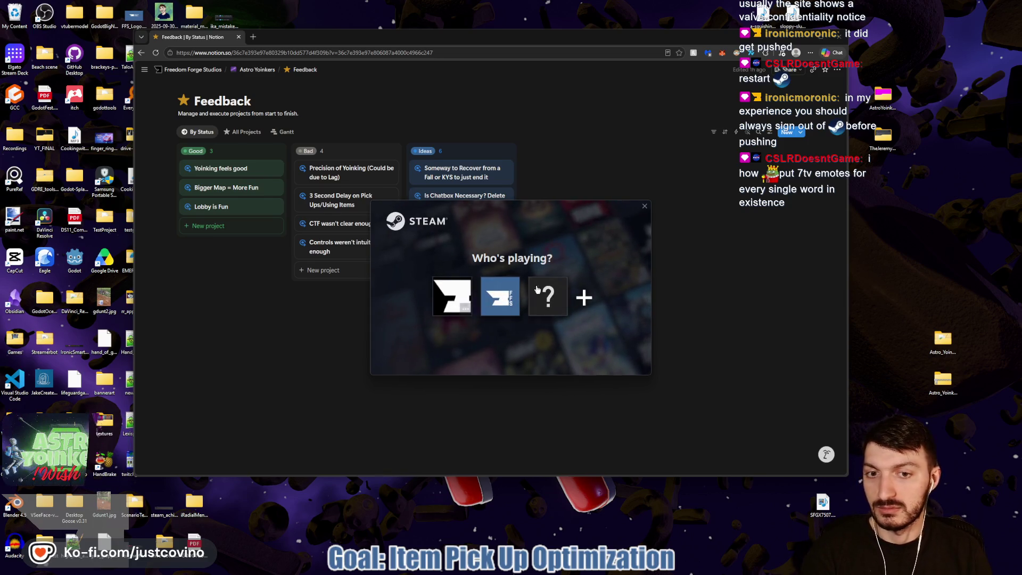
# Step: Log in with the first account and launch Astro Yoinkers Playtest from the library
pyautogui.click(452, 296)
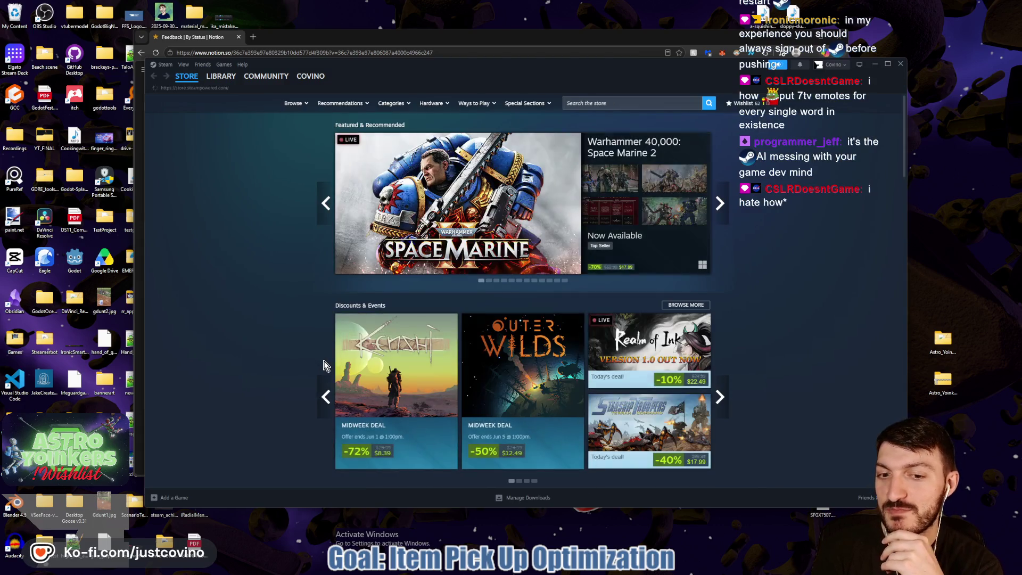
pyautogui.click(221, 76)
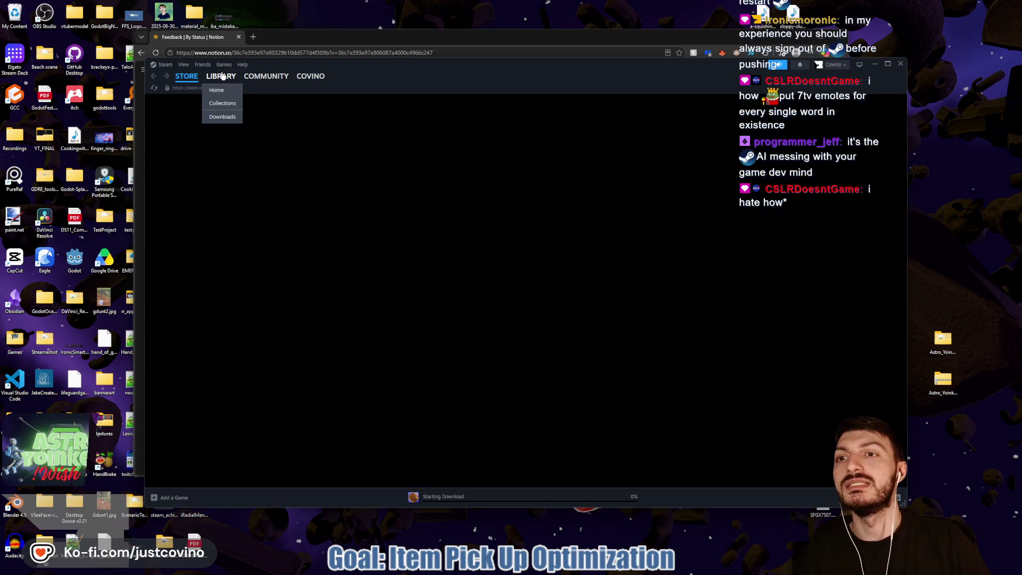
pyautogui.click(193, 219)
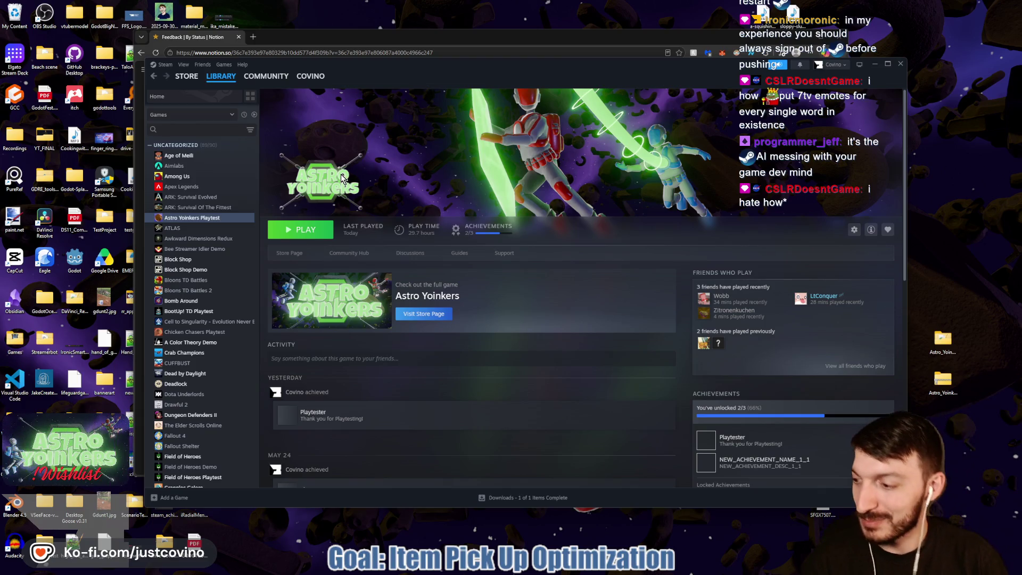
pyautogui.click(296, 230)
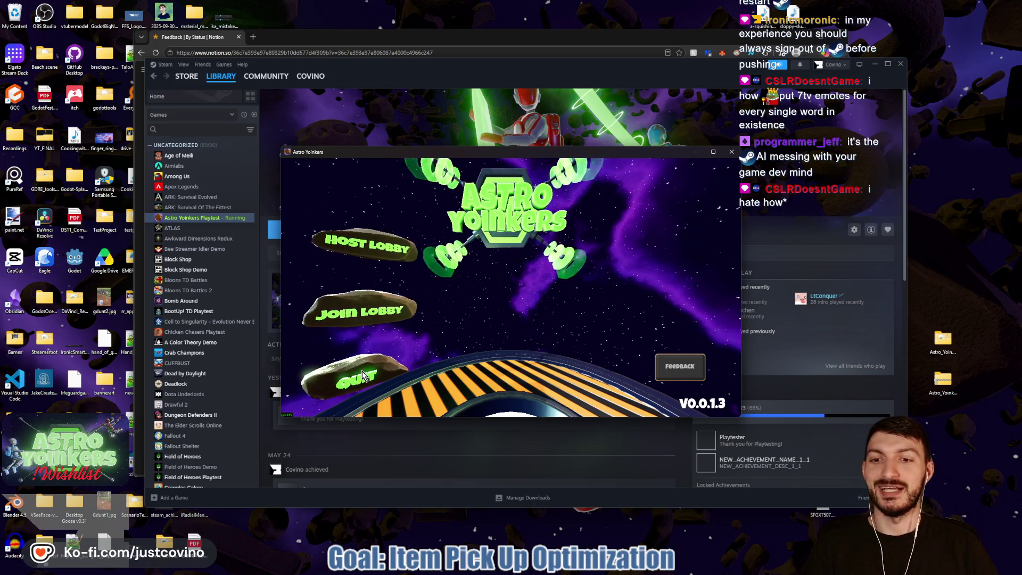
# Step: Quit the Astro Yoinkers playtest, confirming with YES, and return to the Godot editor
pyautogui.moveTo(589, 153); pyautogui.dragTo(527, 146)
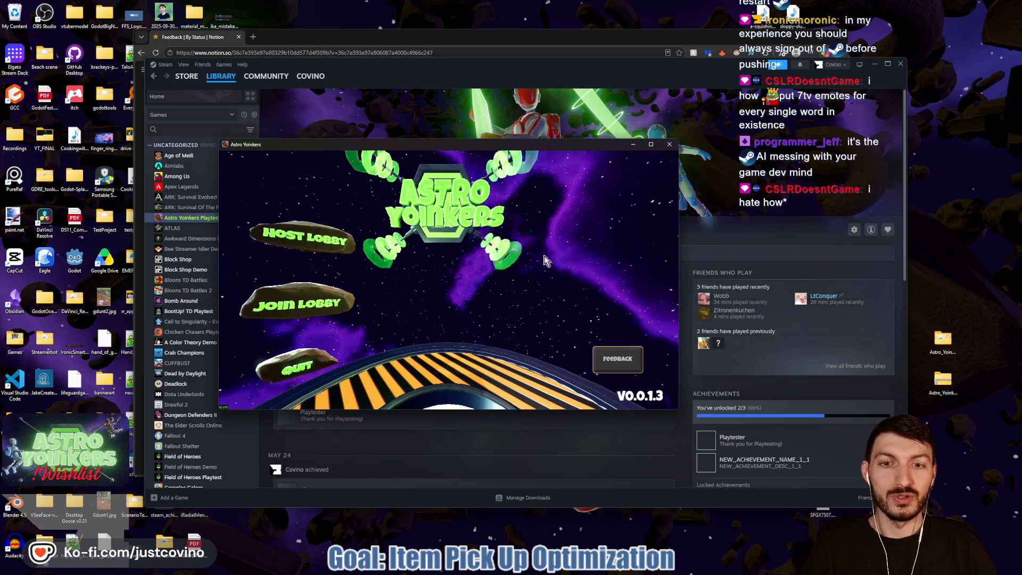
pyautogui.click(302, 366)
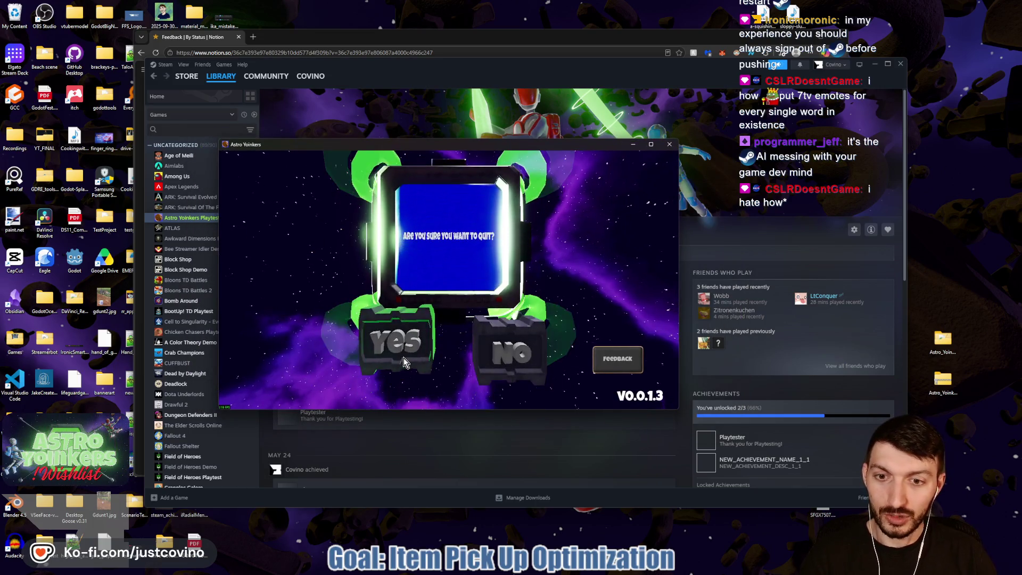
pyautogui.click(403, 345)
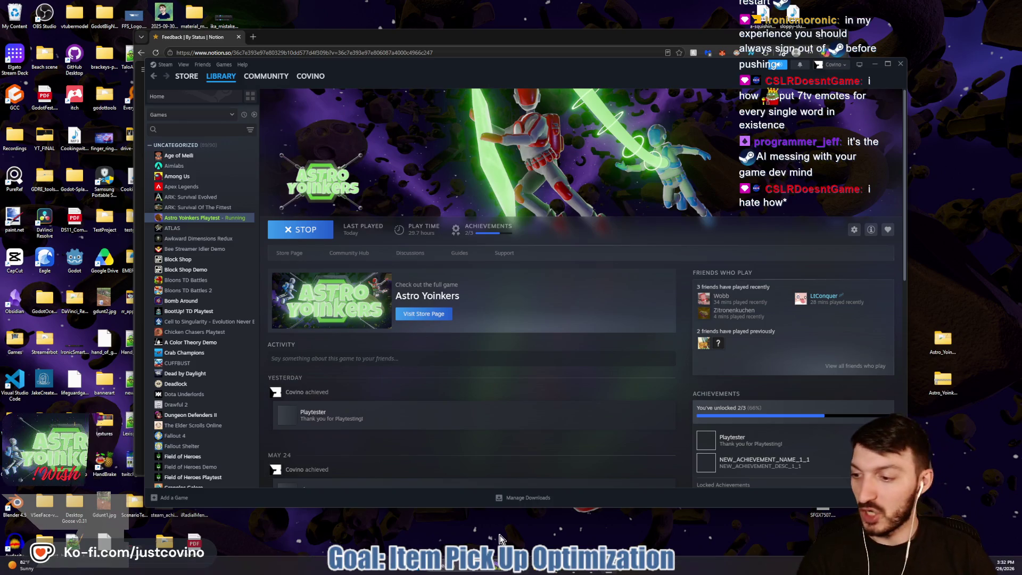
pyautogui.click(601, 570)
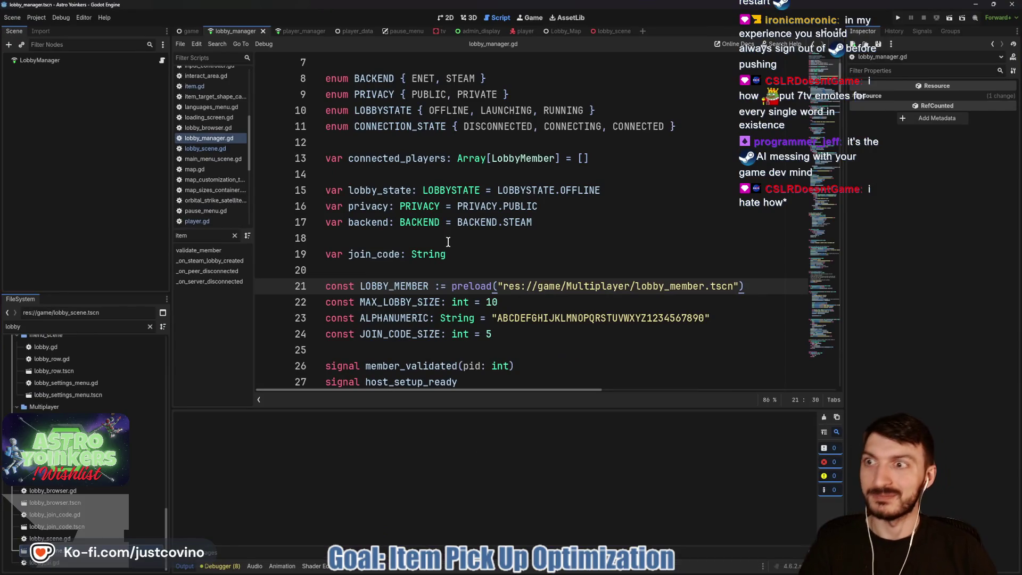
# Step: Clear the lobby filter from the FileSystem list and place the caret on line 14 of lobby_manager.gd
pyautogui.scroll(4, 85, 373)
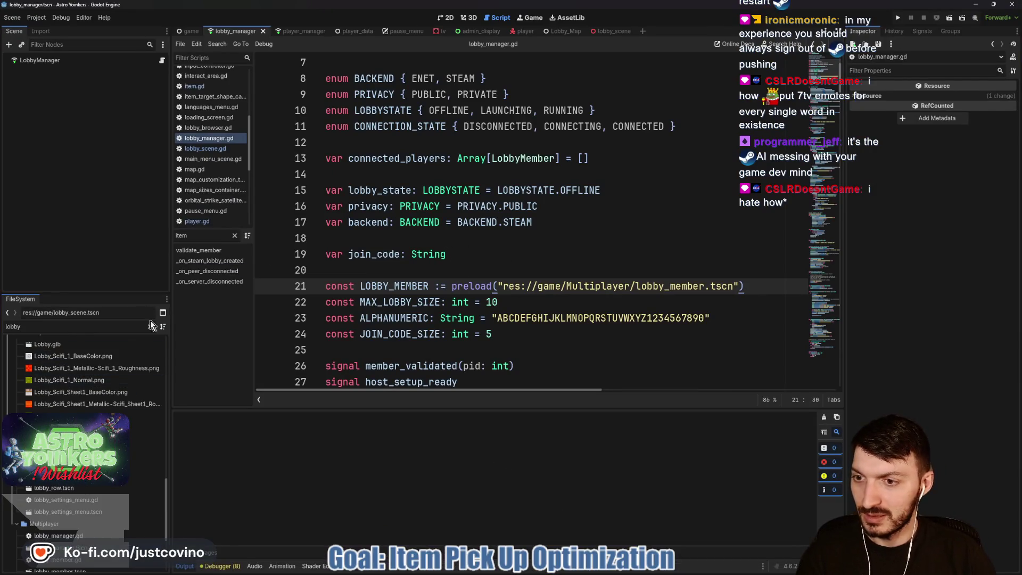
pyautogui.click(150, 327)
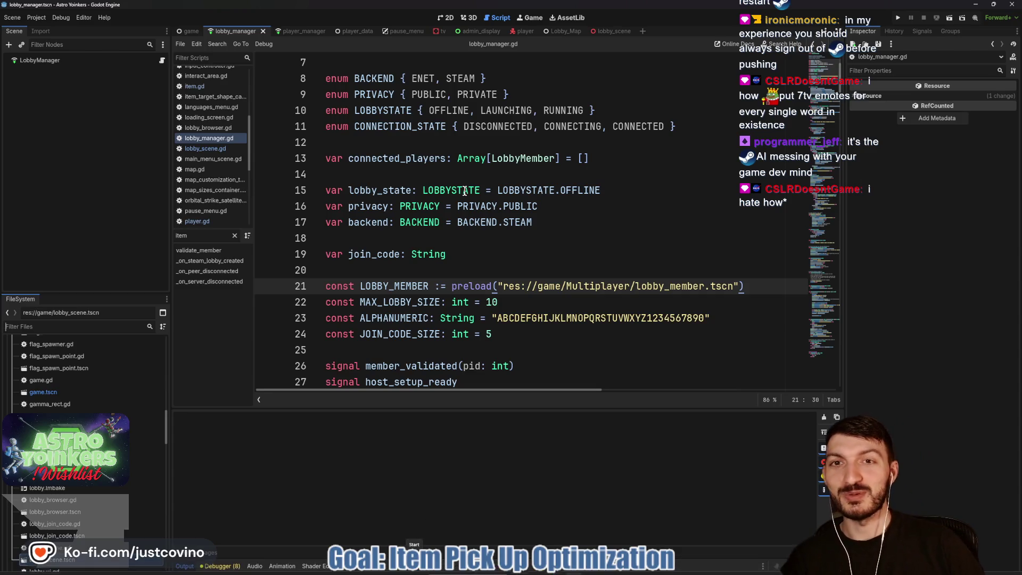
pyautogui.moveTo(465, 187)
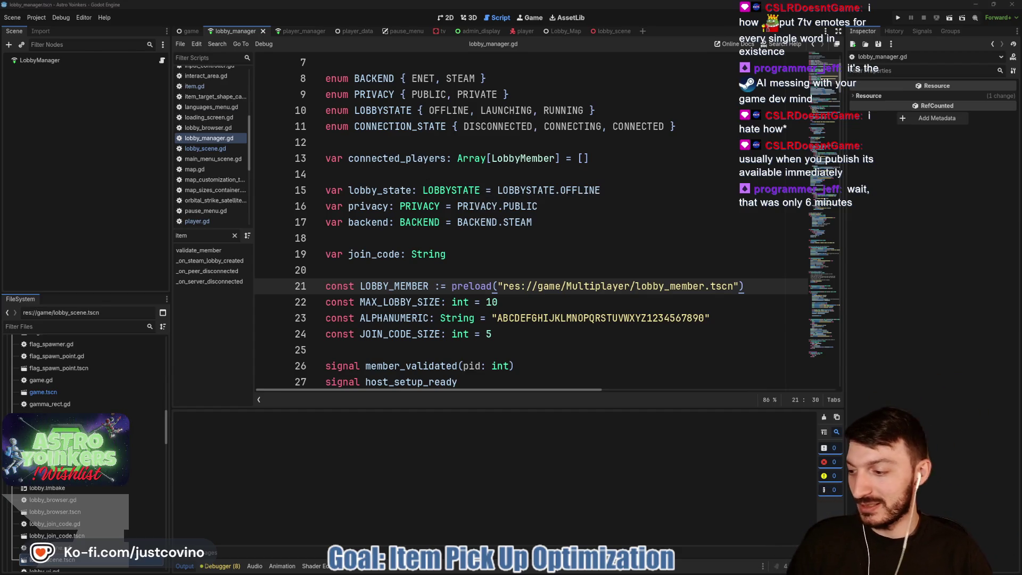
pyautogui.click(389, 206)
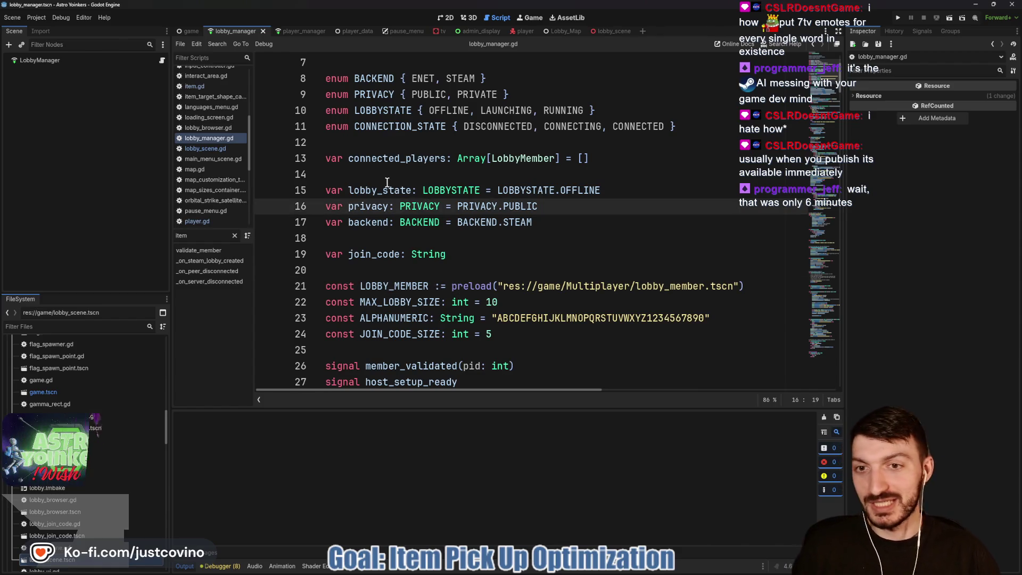
pyautogui.click(390, 182)
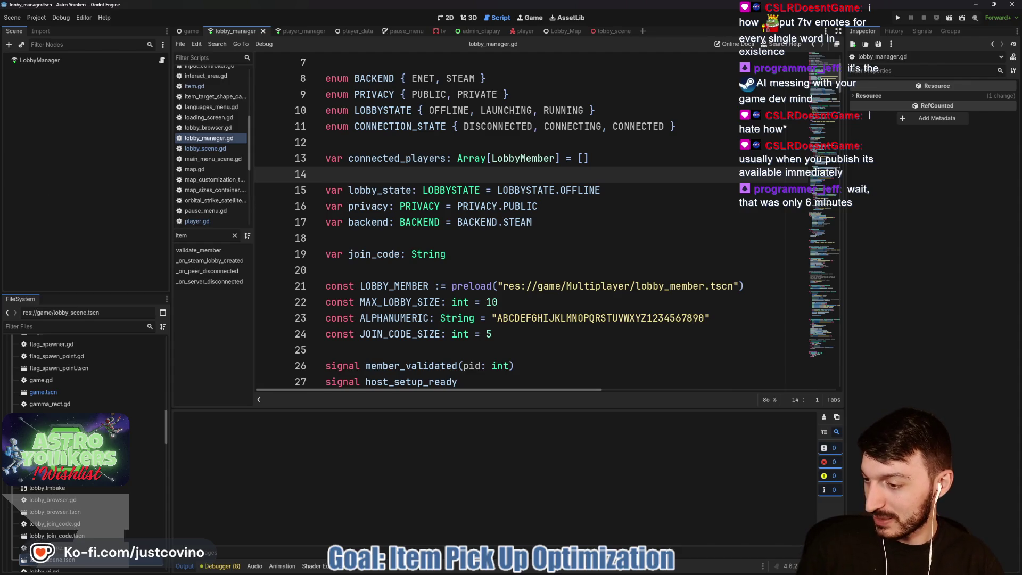
# Step: Switch the Godot main view to the 3D workspace
pyautogui.press('super')
pyautogui.press('Escape')
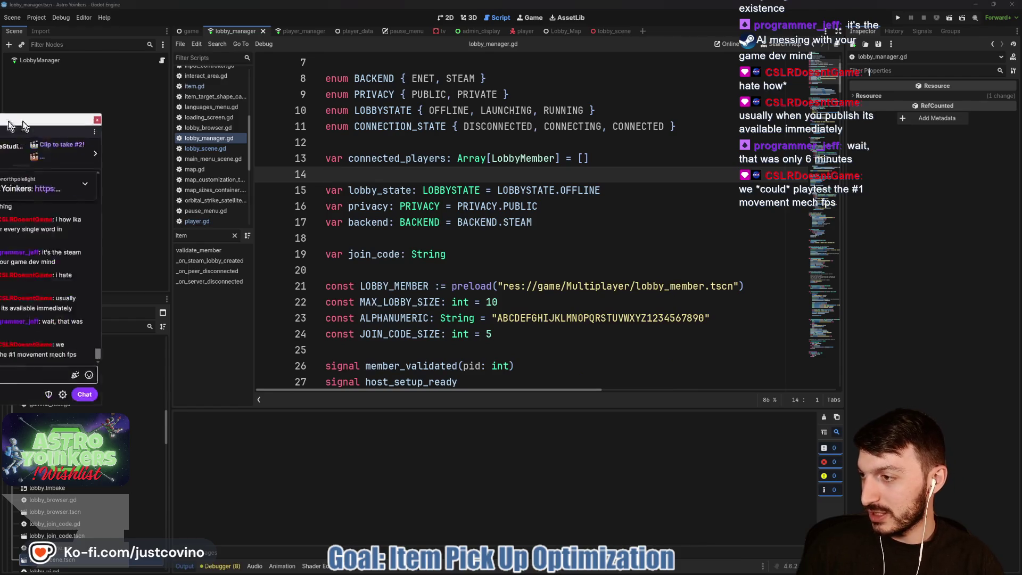
pyautogui.hotkey('alt', 'Tab')
pyautogui.hotkey('alt', 'Tab')
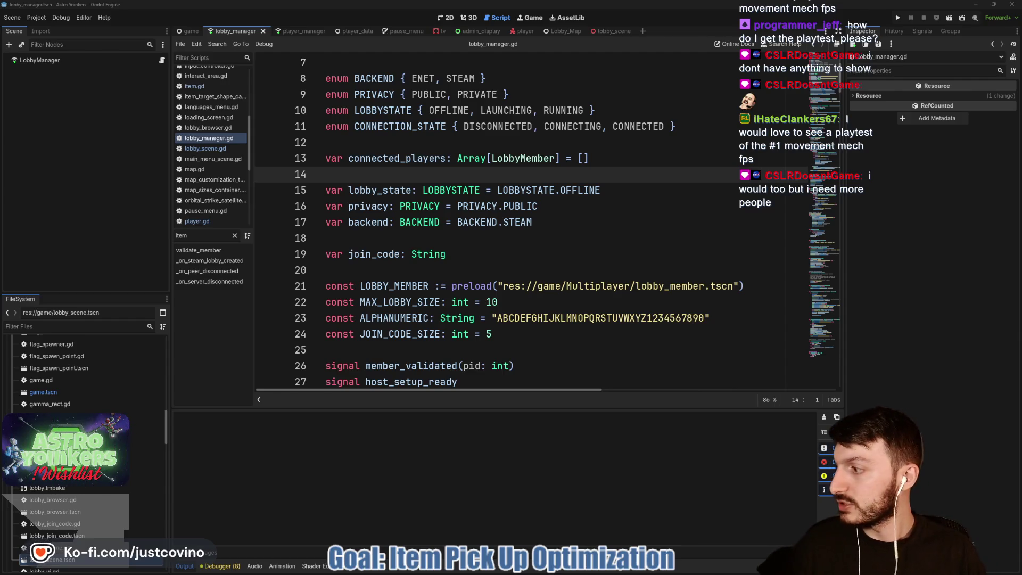
pyautogui.click(467, 19)
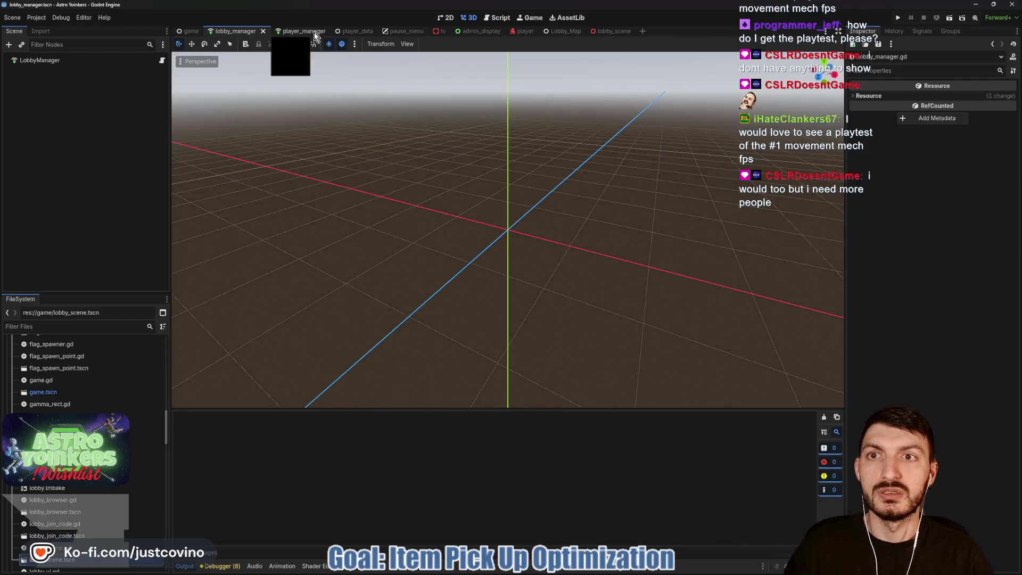
# Step: Open the game scene tab, zoom the 3D viewport, and bring up the Twitch browser window
pyautogui.click(191, 31)
pyautogui.scroll(2, 444, 151)
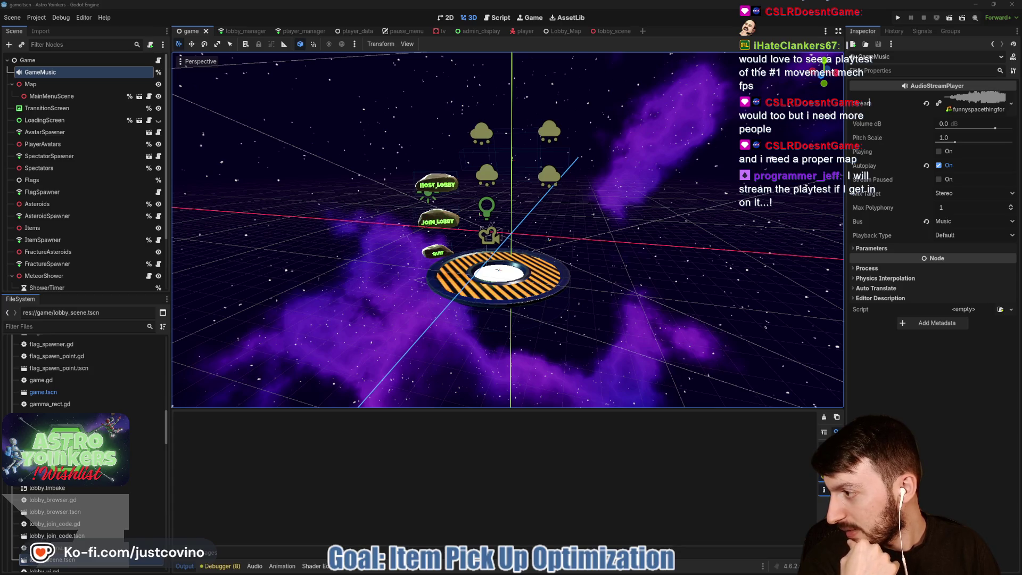
pyautogui.hotkey('alt', 'Tab')
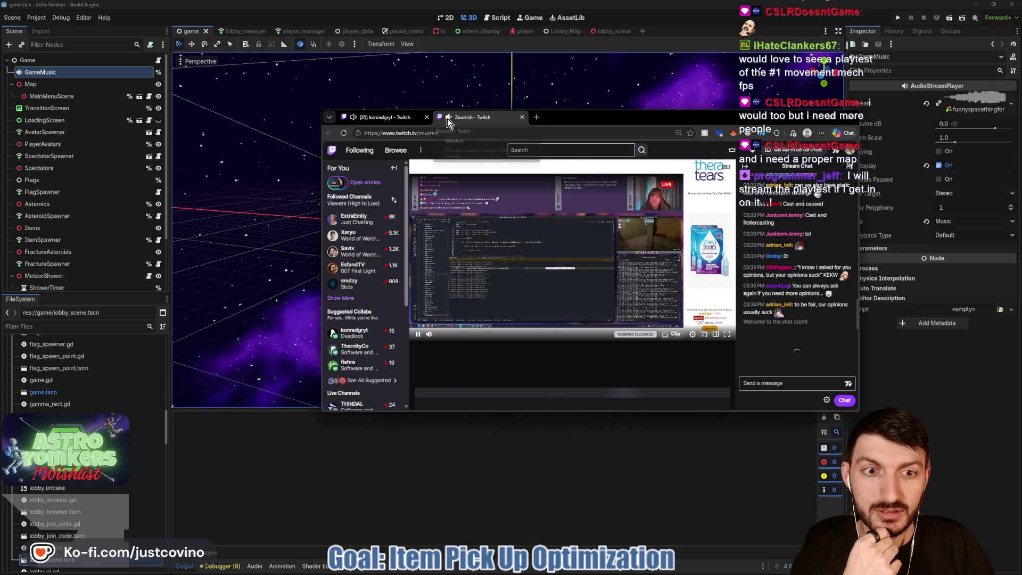
# Step: Mute the other stream's browser tab and hide the Twitch chat popout
pyautogui.click(354, 117)
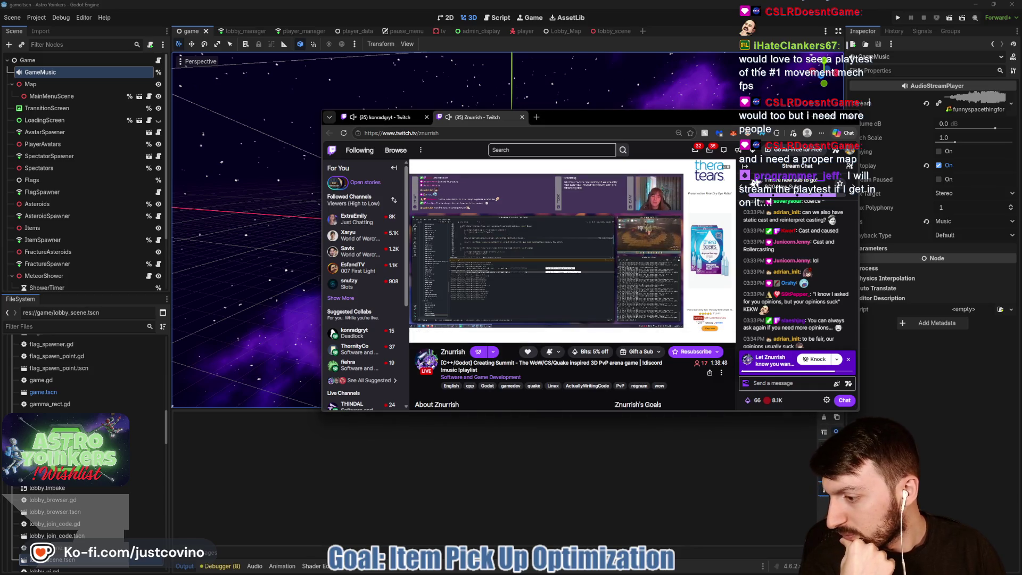
pyautogui.hotkey('alt', 'Tab')
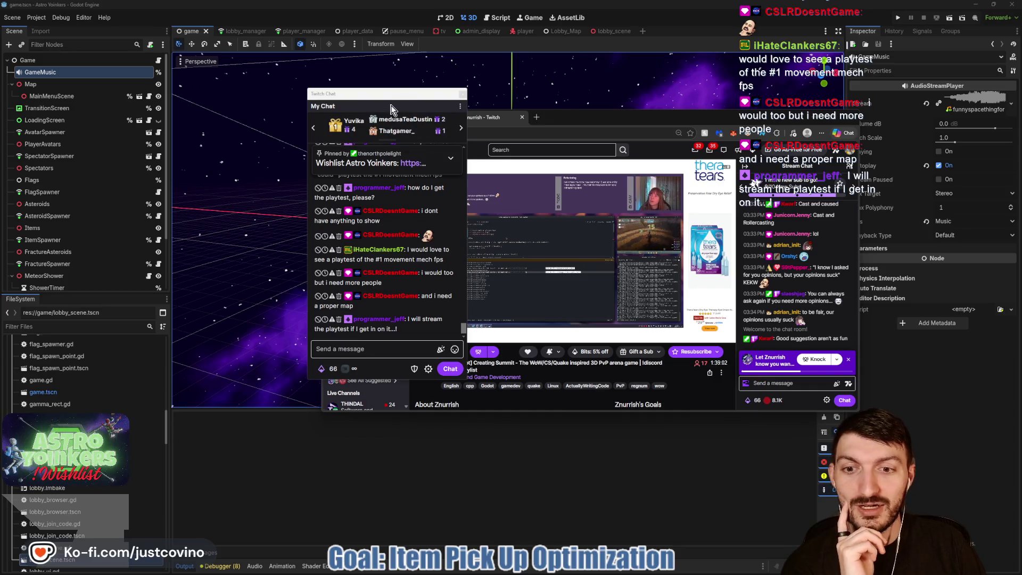
pyautogui.press('Escape')
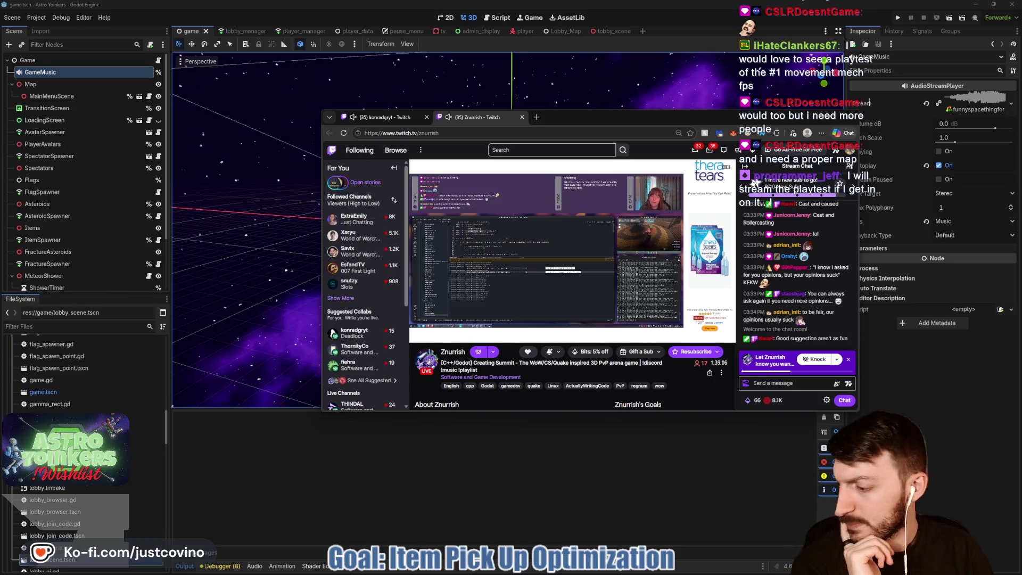
# Step: Switch to the other streamer's channel, close the browser window, and open File Explorer
pyautogui.moveTo(641, 118); pyautogui.dragTo(478, 99)
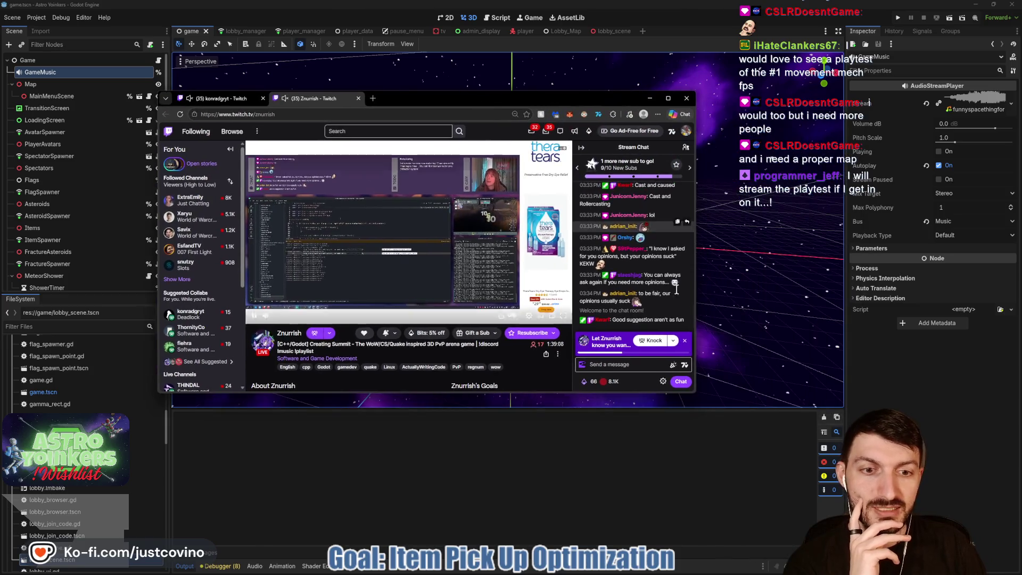
pyautogui.click(237, 99)
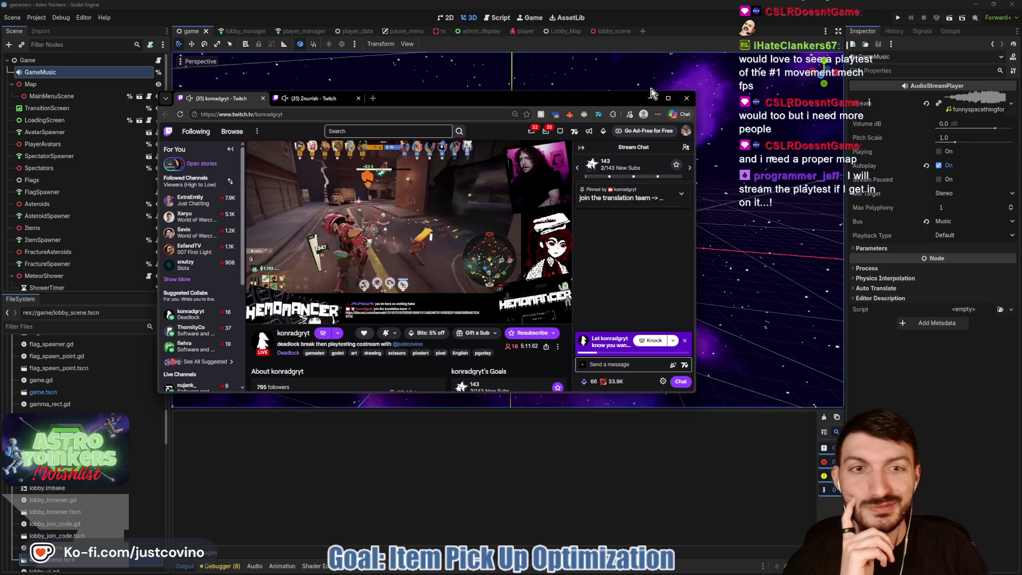
pyautogui.click(688, 99)
pyautogui.moveTo(669, 573)
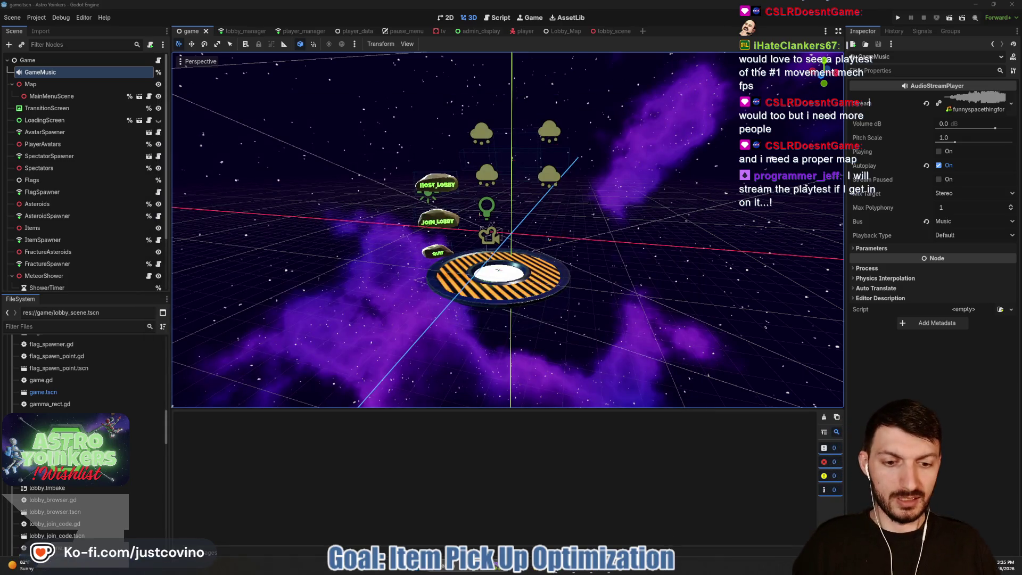
pyautogui.click(500, 570)
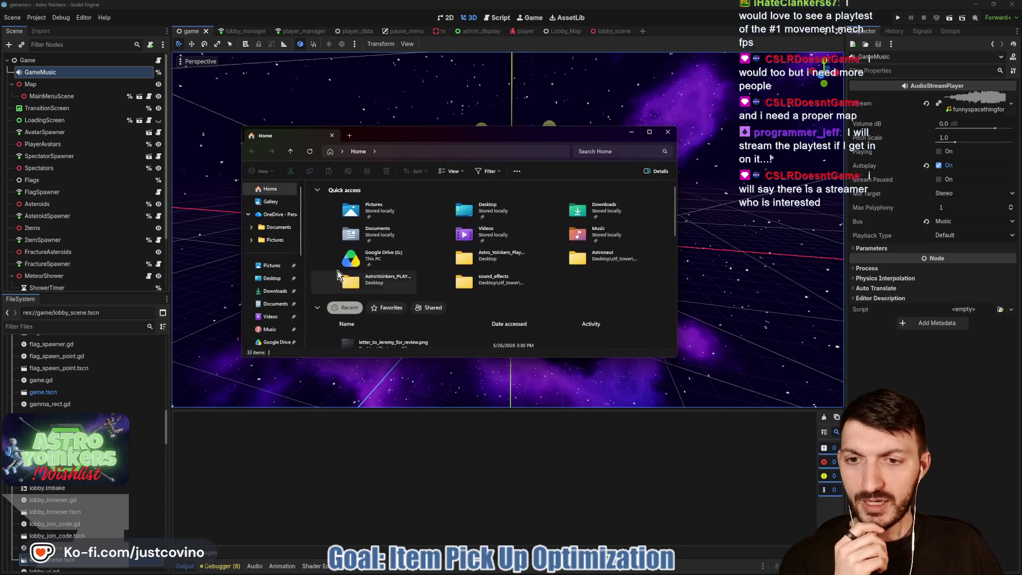
# Step: Open the text file in Desktop's Astro_Yoinkers_Playtest_UNUSED_KEYS folder, then close Notepad++ and File Explorer
pyautogui.click(272, 278)
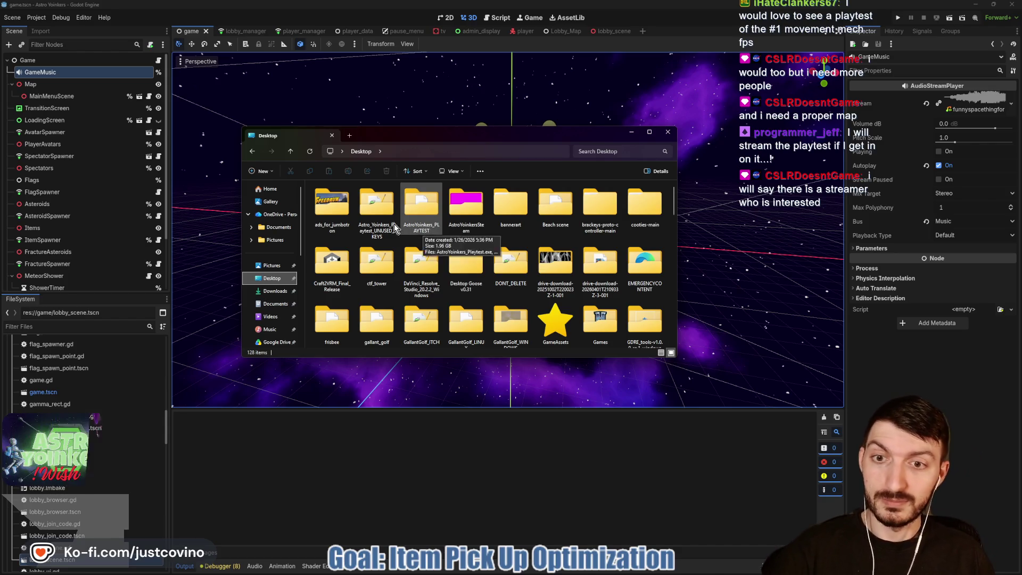
pyautogui.doubleClick(375, 212)
pyautogui.doubleClick(384, 200)
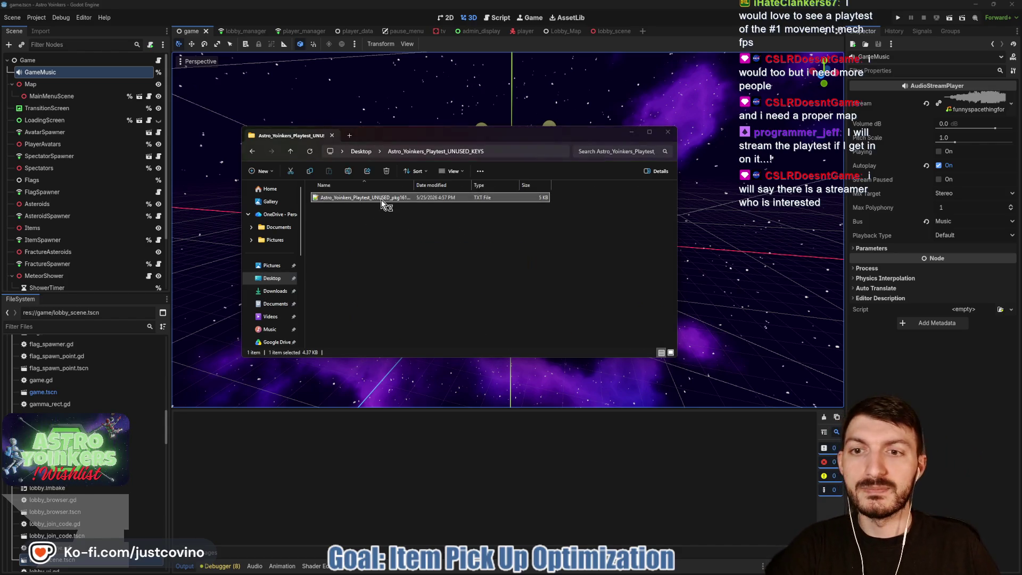
pyautogui.hotkey('alt', 'F4')
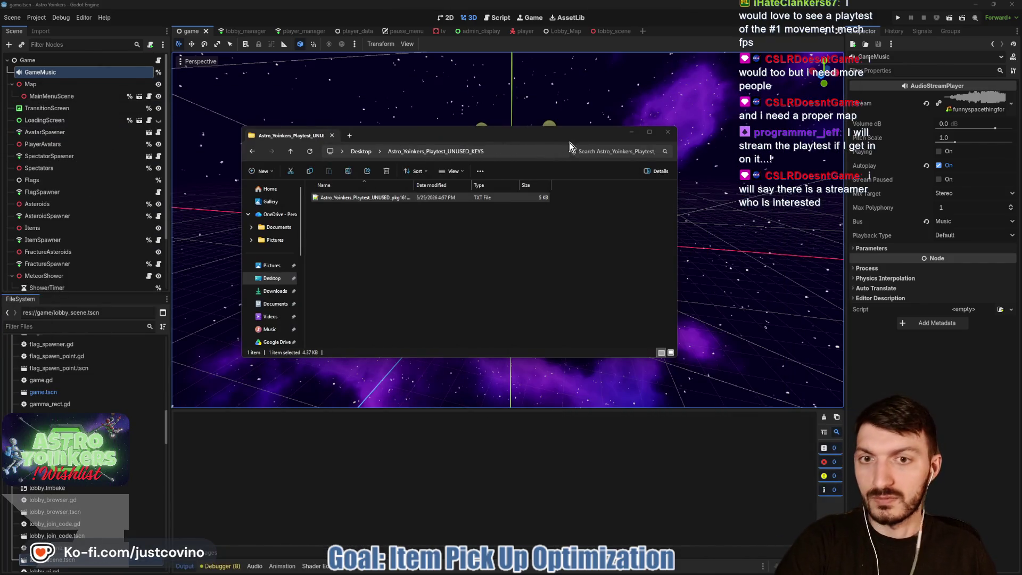
pyautogui.click(667, 132)
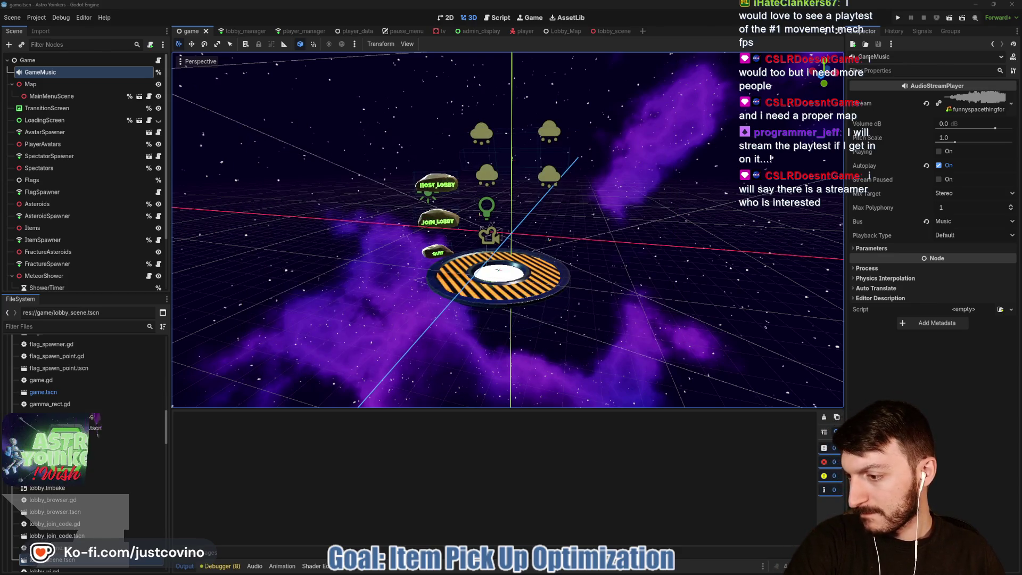
pyautogui.hotkey('alt', 'Tab')
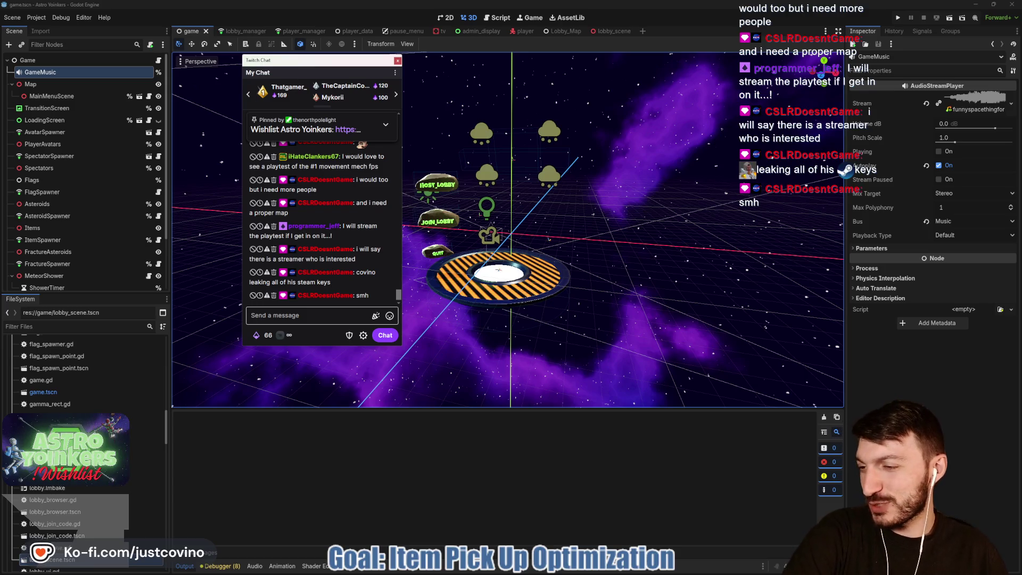
pyautogui.hotkey('alt', 'Tab')
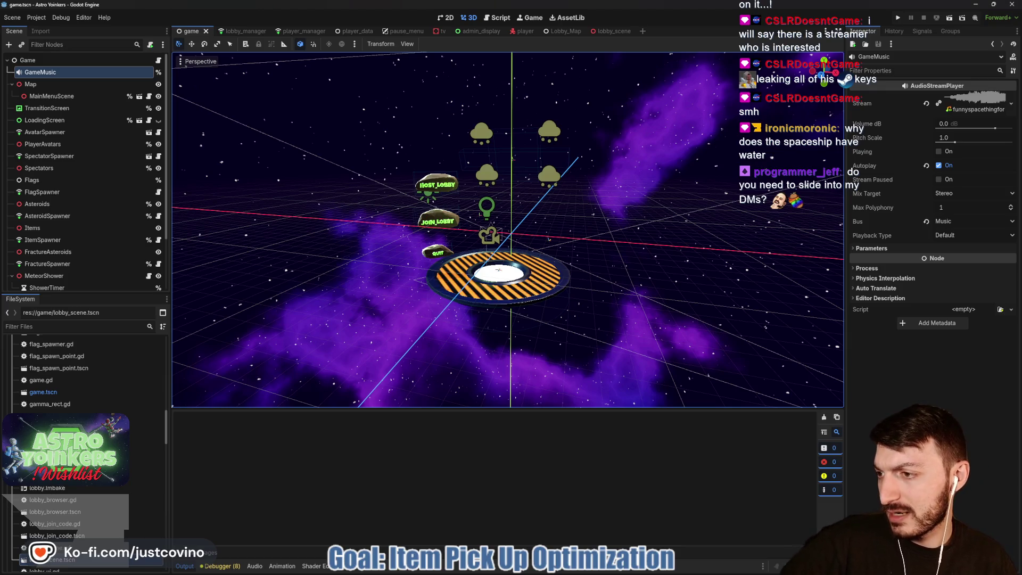
pyautogui.hotkey('alt', 'Tab')
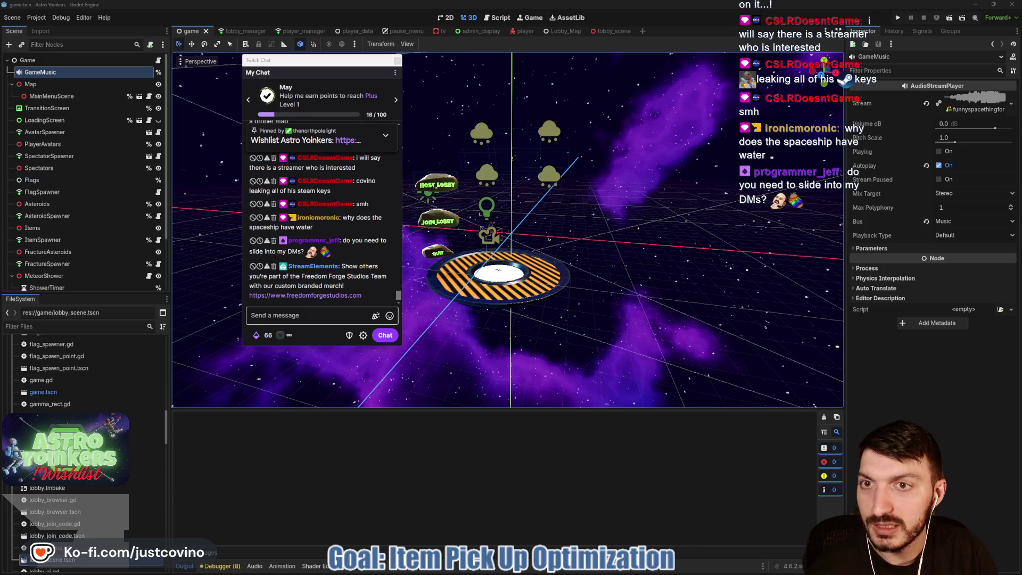
pyautogui.hotkey('alt', 'Tab')
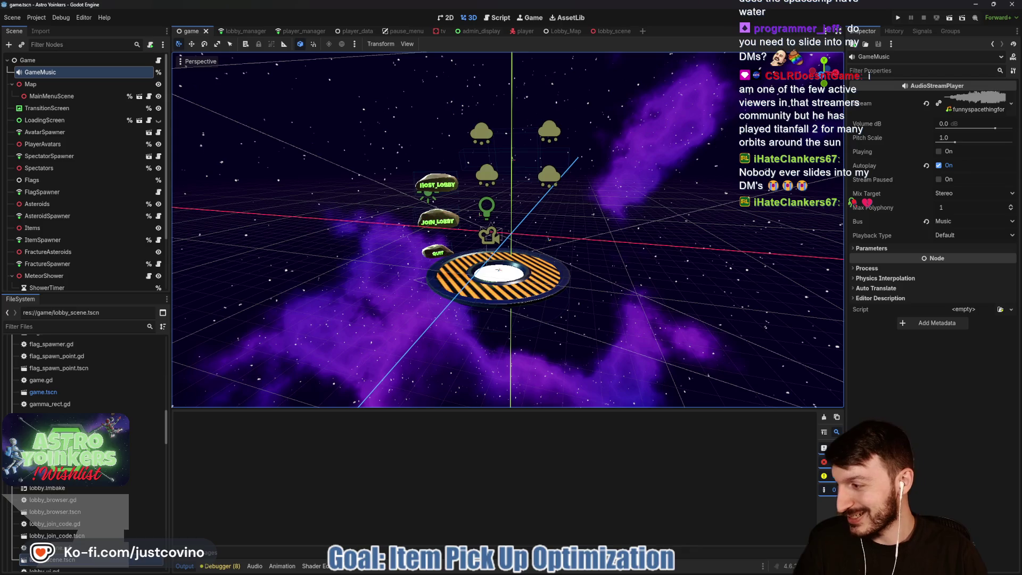
# Step: Alt+Tab to bring the Twitch Chat pop-out in front of the Godot 3D scene view
pyautogui.hotkey('alt', 'Tab')
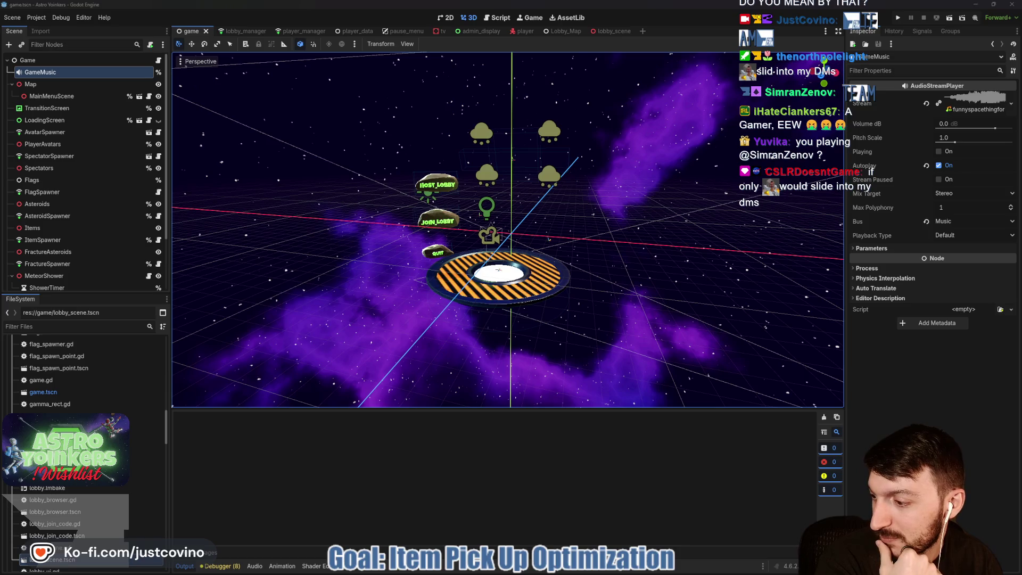
pyautogui.hotkey('alt', 'Tab')
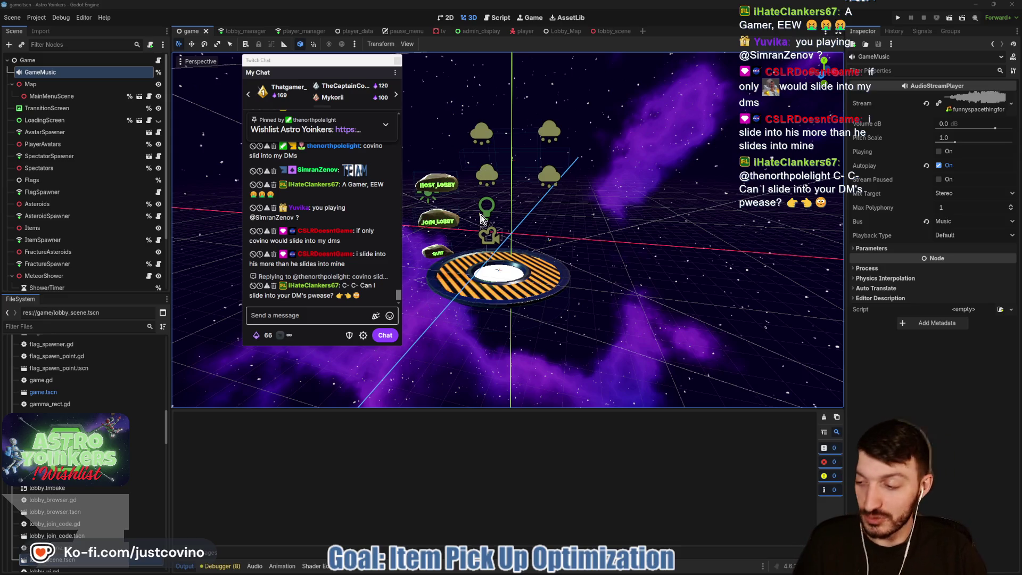
# Step: Send two channel emotes in Twitch Chat, then close the chat pop-out
pyautogui.moveTo(309, 60); pyautogui.dragTo(136, 56)
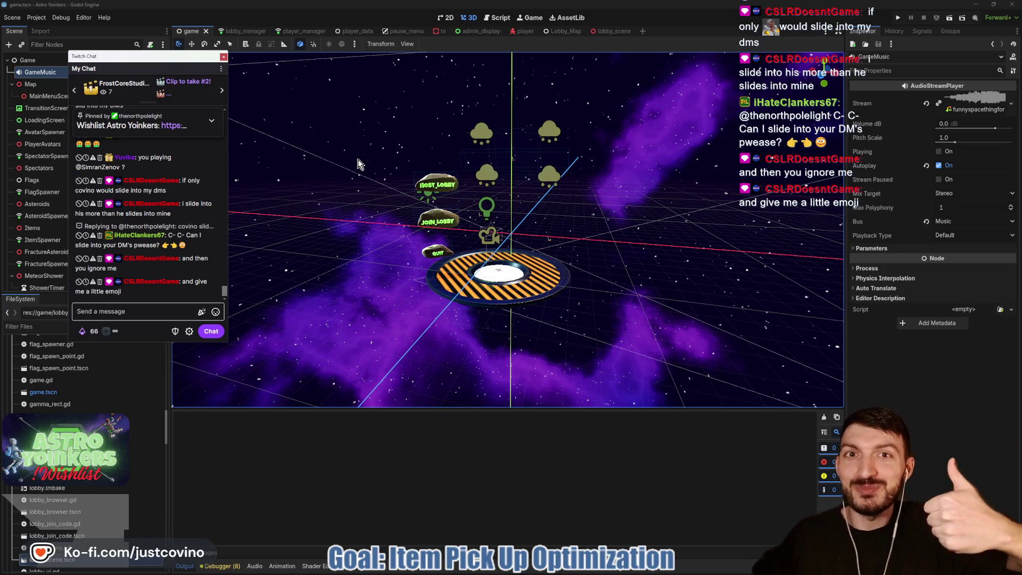
pyautogui.click(216, 311)
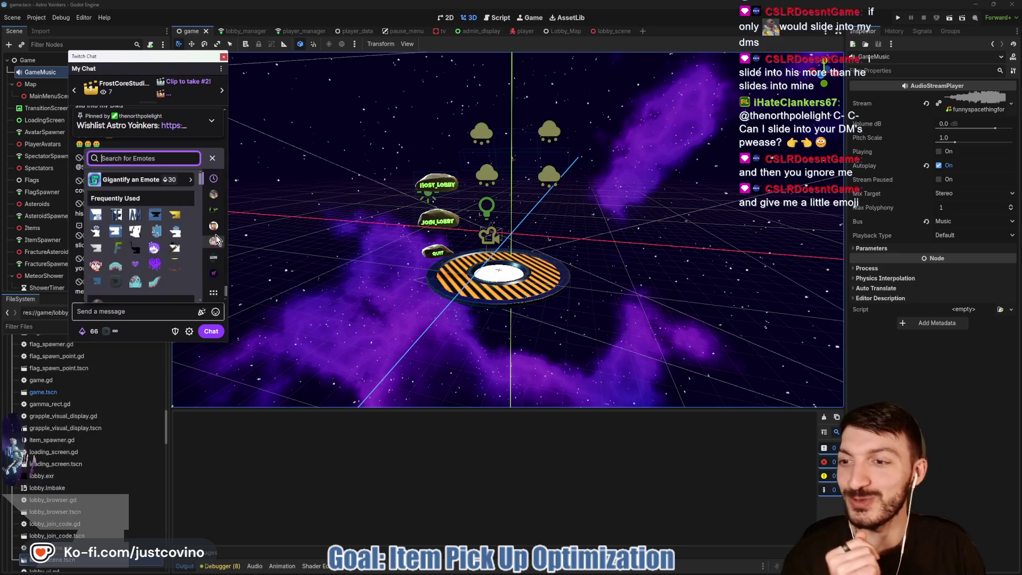
pyautogui.click(215, 196)
pyautogui.click(215, 195)
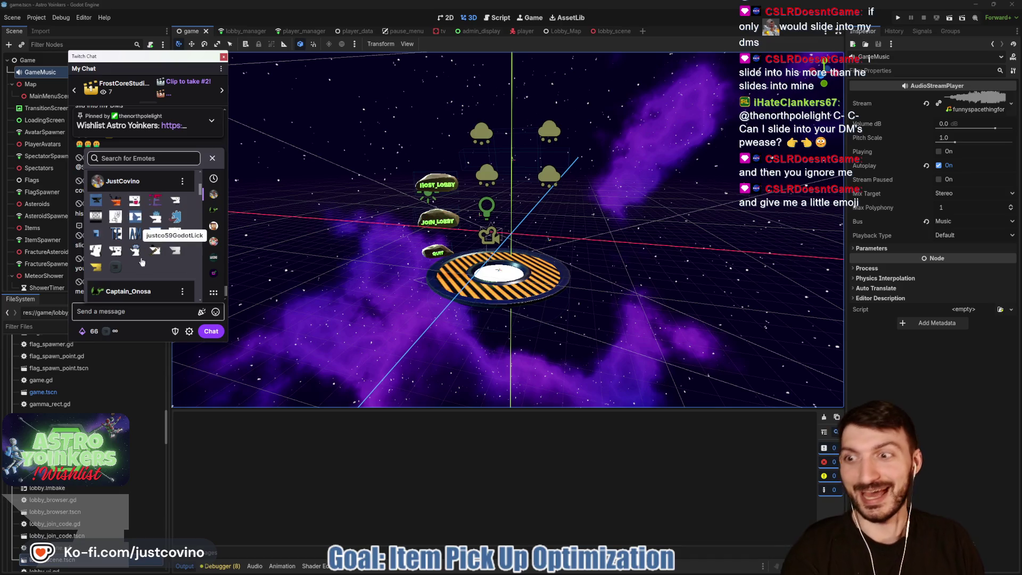
pyautogui.click(95, 247)
pyautogui.click(211, 330)
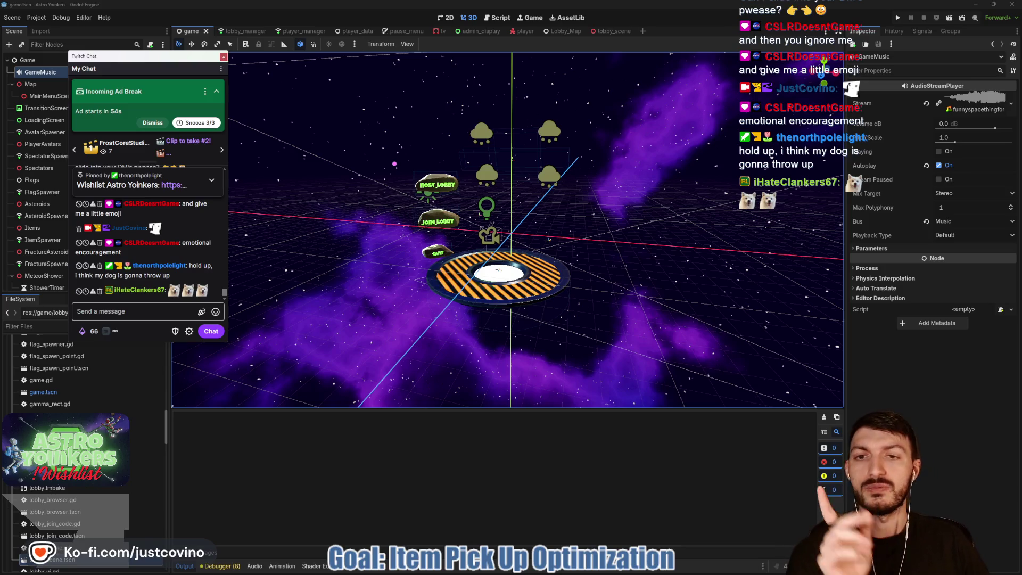
pyautogui.moveTo(275, 99)
pyautogui.mouseDown()
pyautogui.moveTo(310, 130)
pyautogui.moveTo(504, 233)
pyautogui.moveTo(607, 230)
pyautogui.moveTo(434, 222)
pyautogui.mouseUp()
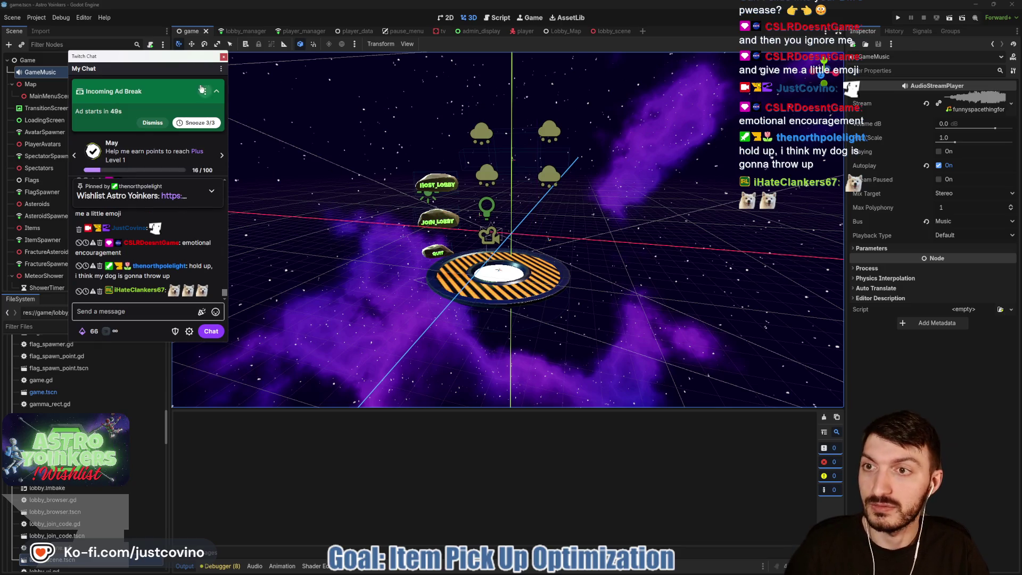
pyautogui.click(173, 63)
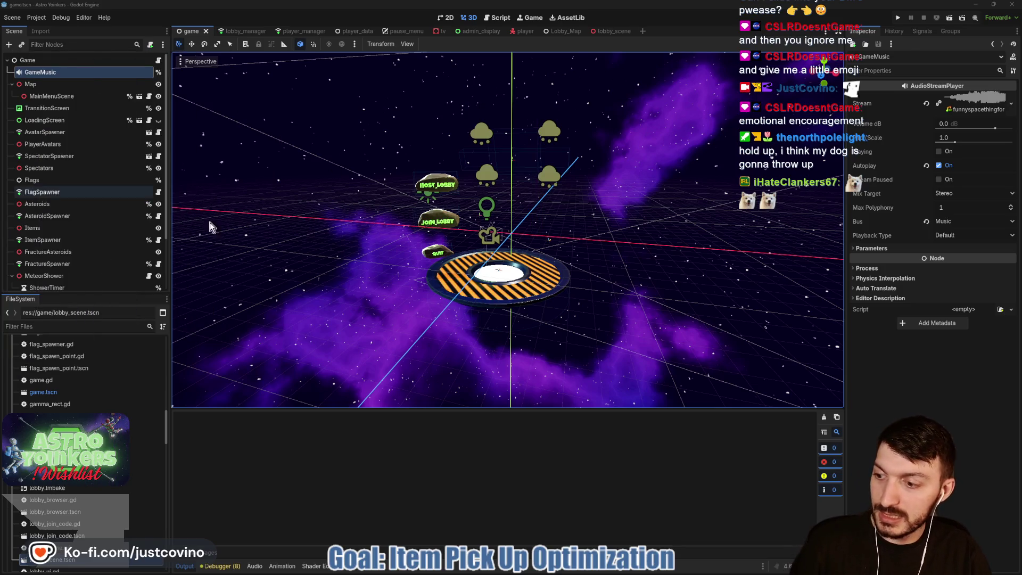
# Step: Draw a pink box over the left of the screen and label it 'Game Dev'
pyautogui.moveTo(69, 111); pyautogui.dragTo(342, 238)
pyautogui.moveTo(122, 157)
pyautogui.mouseDown()
pyautogui.moveTo(123, 193)
pyautogui.moveTo(98, 192)
pyautogui.mouseUp()
pyautogui.write('Game Dev')
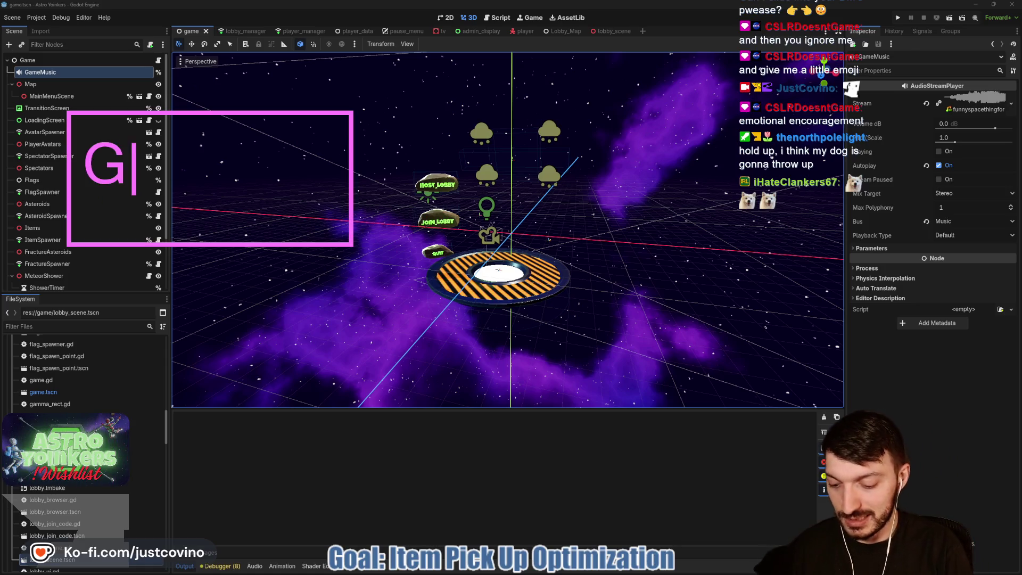
# Step: Draw a second pink box labelled 'Gamer' and underline the Game Dev label
pyautogui.moveTo(376, 106); pyautogui.dragTo(677, 249)
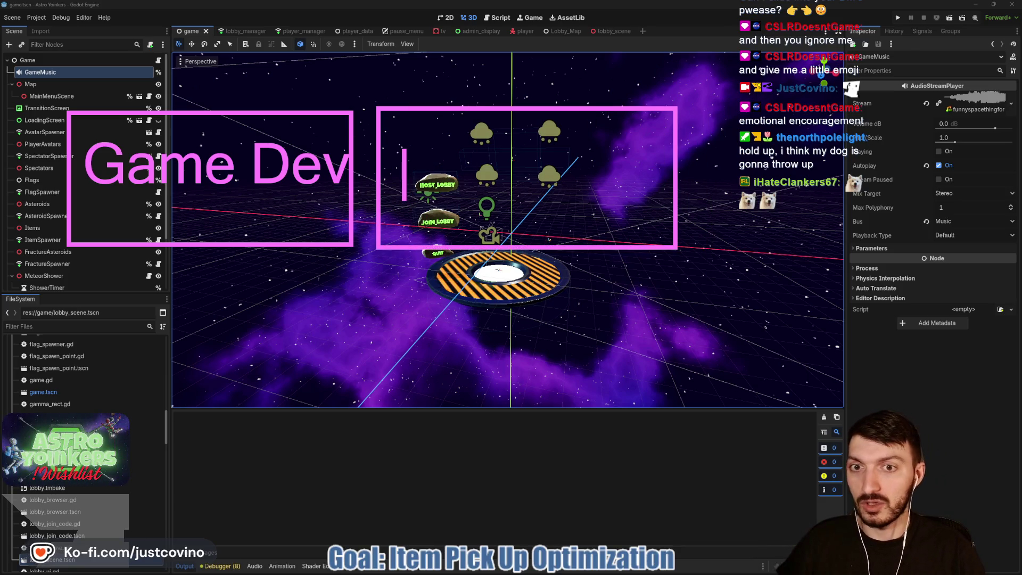
pyautogui.write('Gamer')
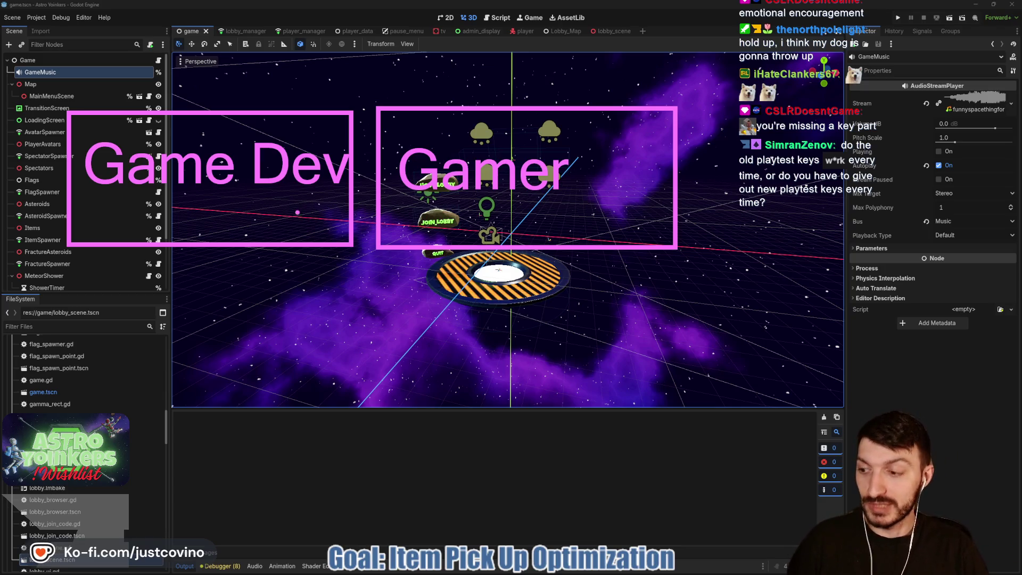
pyautogui.moveTo(101, 189); pyautogui.dragTo(340, 195)
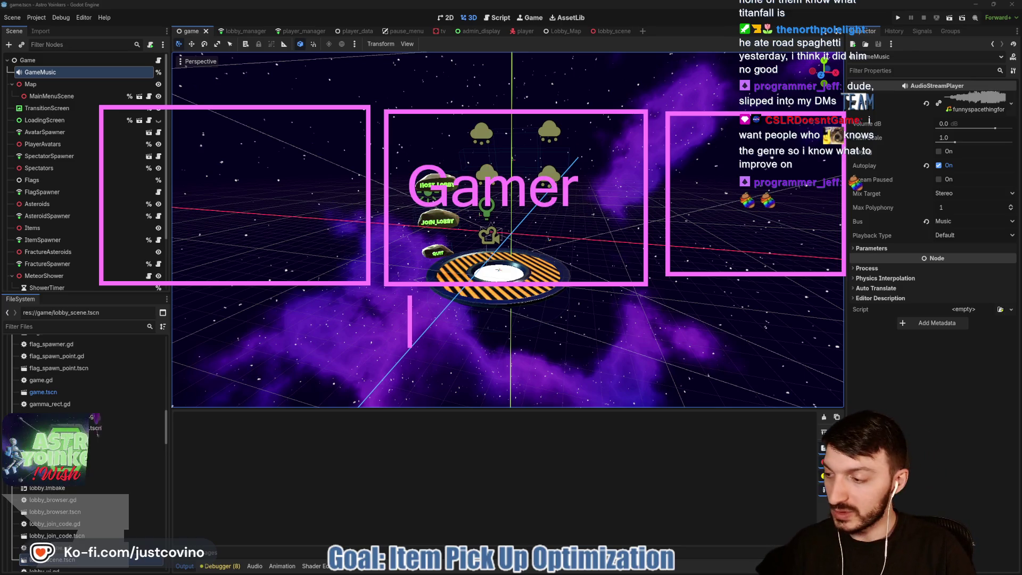
# Step: List 'Art', 'Finished' and 'No GreyBoxes' under Gamer and bracket the three points
pyautogui.write('- Art')
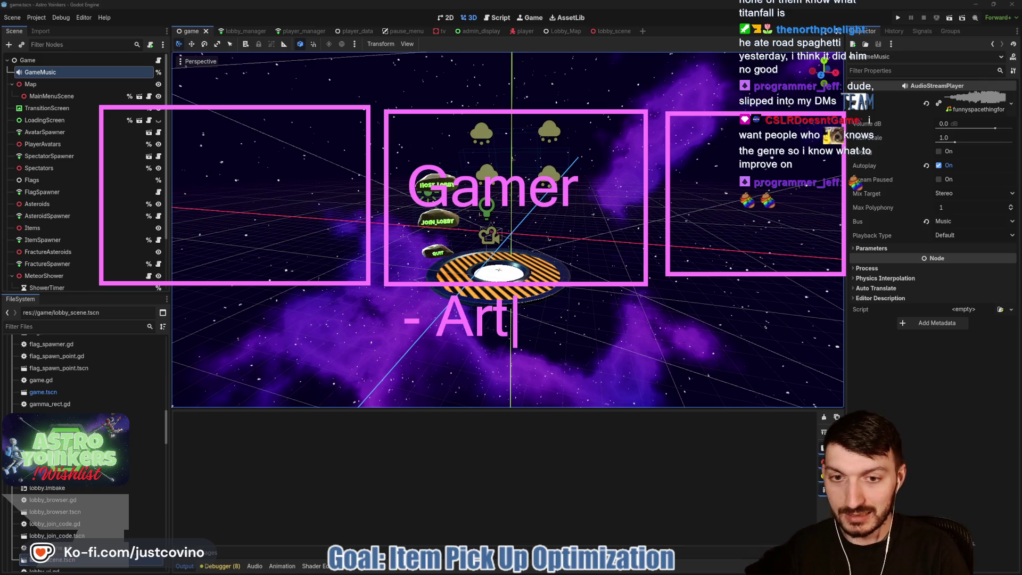
pyautogui.press('Return')
pyautogui.write('- ')
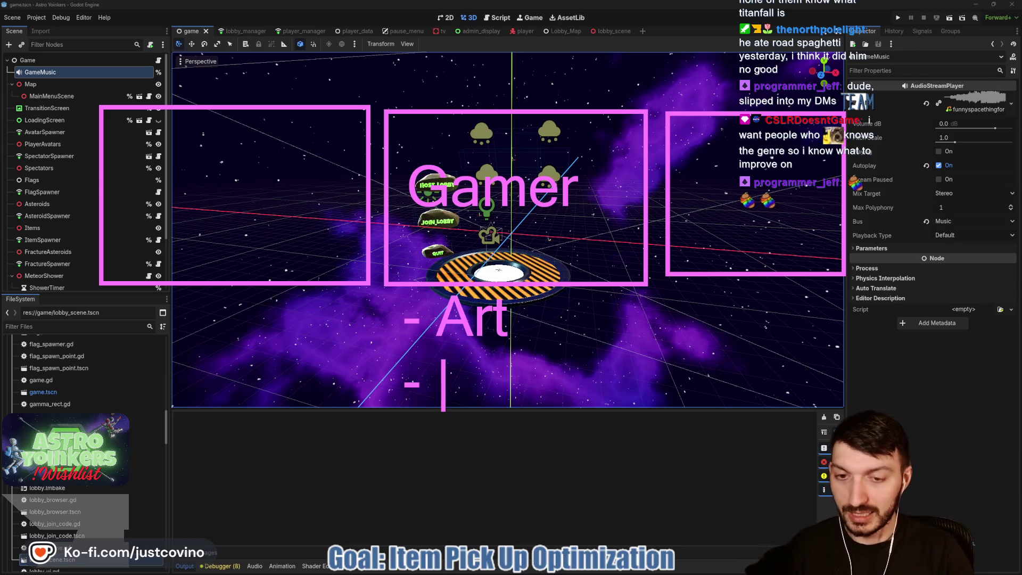
pyautogui.write('P')
pyautogui.press('BackSpace')
pyautogui.write('Finished ')
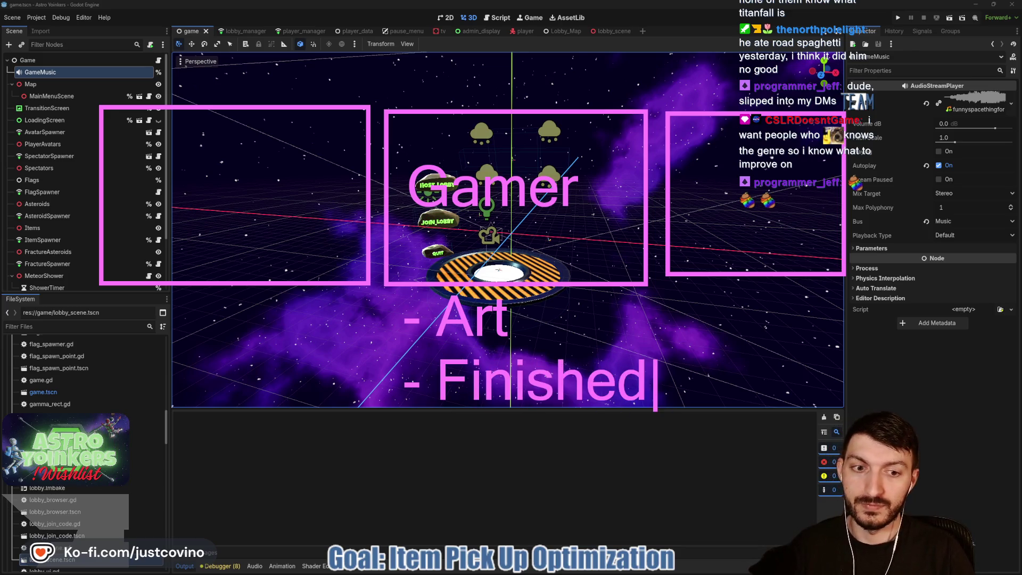
pyautogui.write('- ')
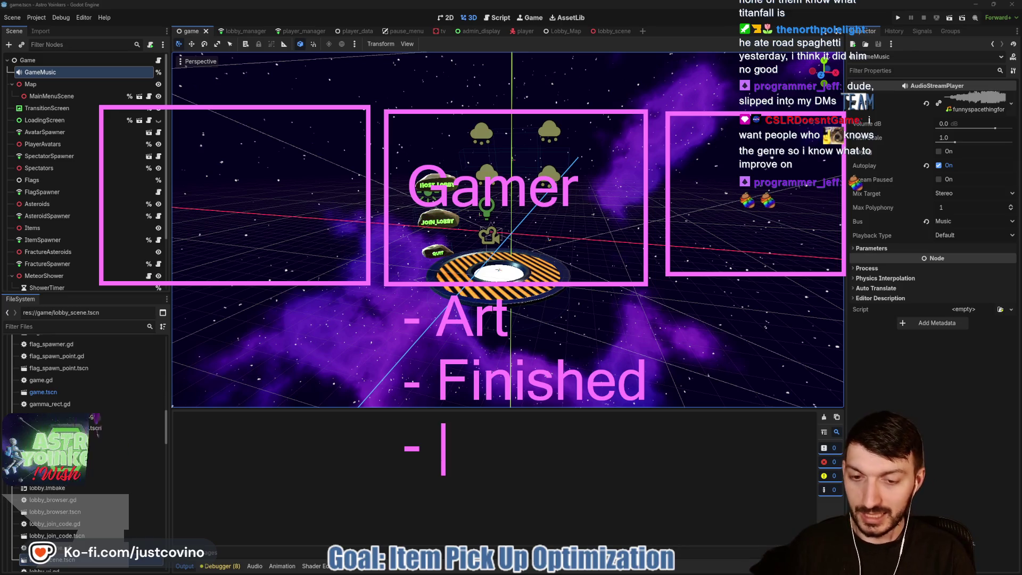
pyautogui.write('No')
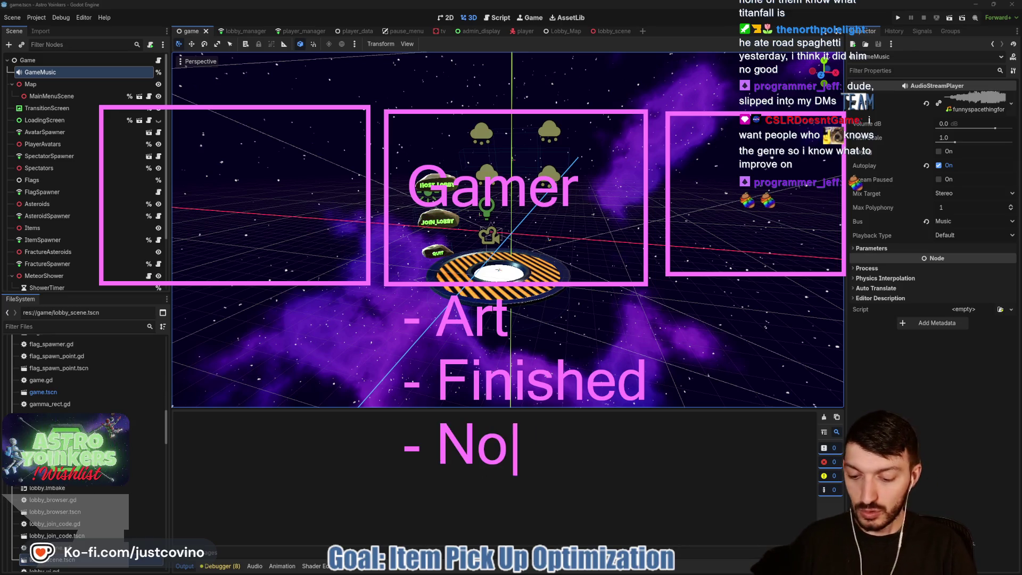
pyautogui.write(' GreyBoxes')
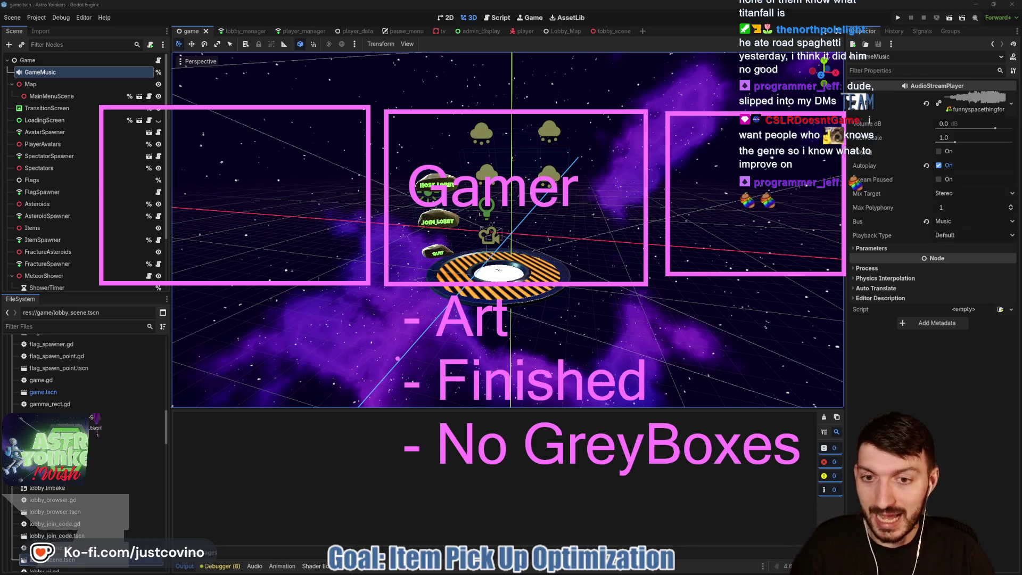
pyautogui.moveTo(400, 299); pyautogui.dragTo(379, 498)
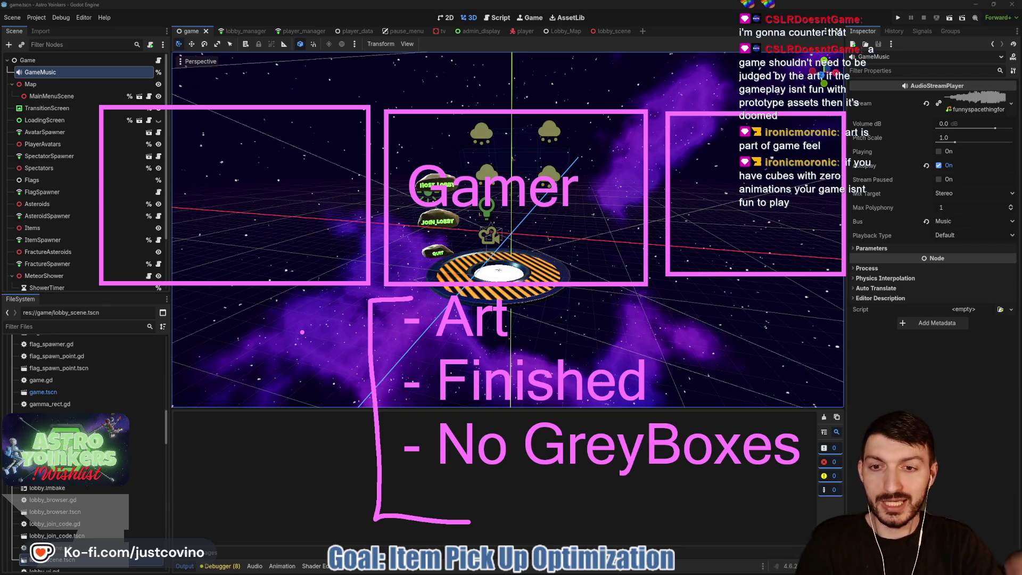
# Step: Write the 'Game Dev' label inside the left box
pyautogui.moveTo(132, 177); pyautogui.dragTo(132, 227)
pyautogui.press('BackSpace')
pyautogui.write('Game Dev')
# Step: Underline the Game Dev and Gamer headings, then clear all annotations with Escape
pyautogui.moveTo(141, 215); pyautogui.dragTo(364, 210)
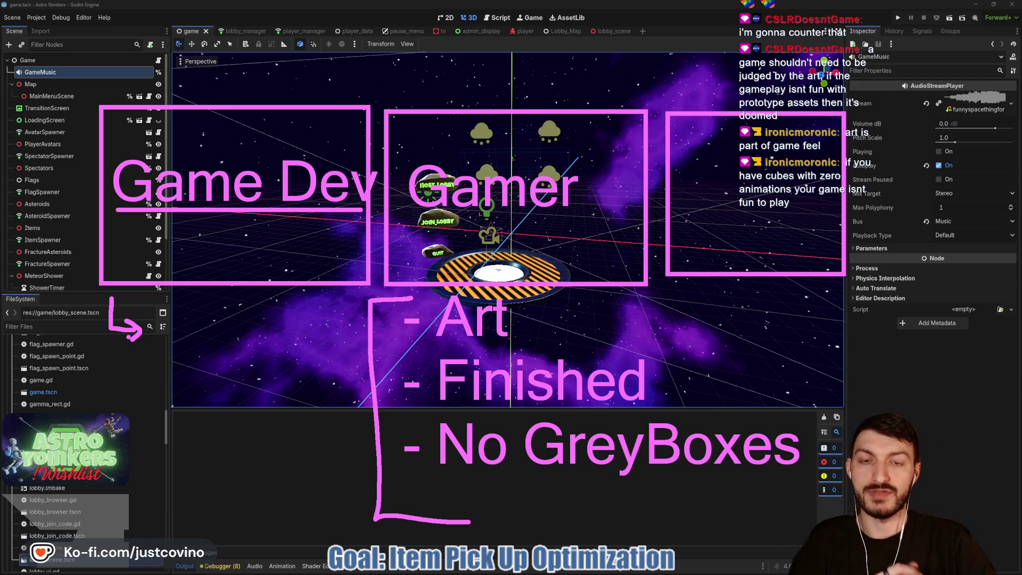
pyautogui.moveTo(418, 217); pyautogui.dragTo(582, 222)
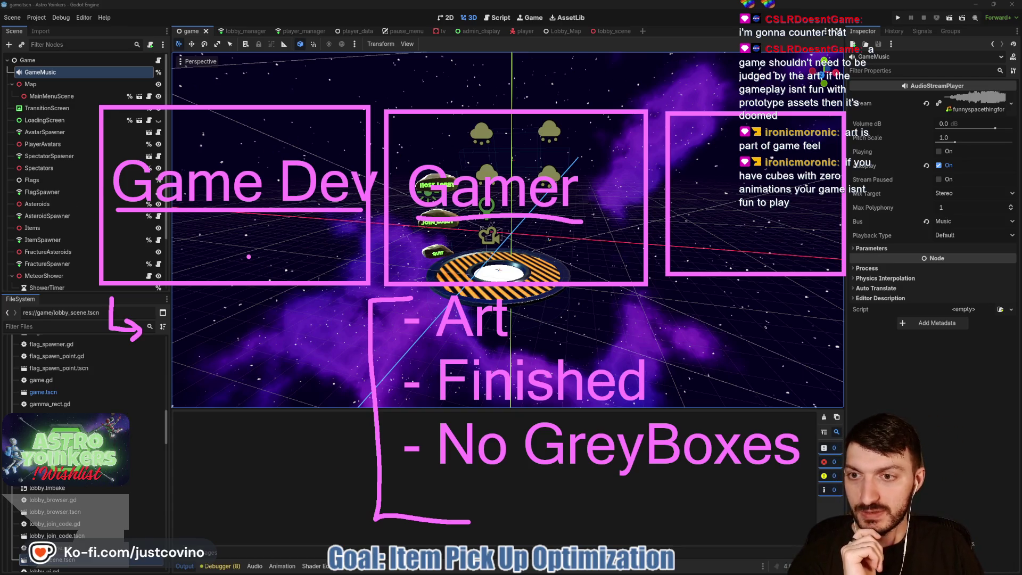
pyautogui.press('Escape')
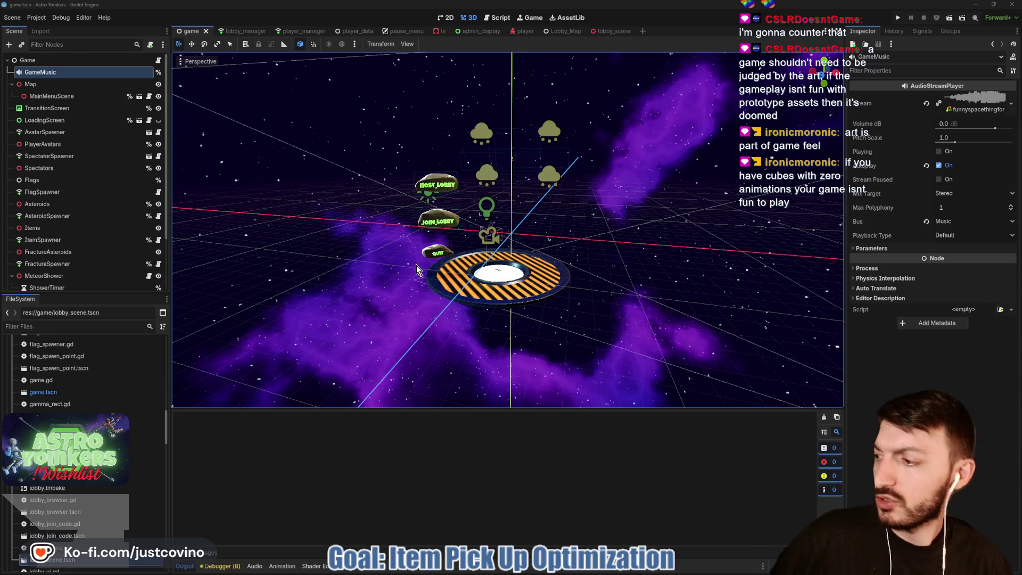
# Step: Run the Astro Yoinkers project and choose to host a new lobby
pyautogui.click(899, 18)
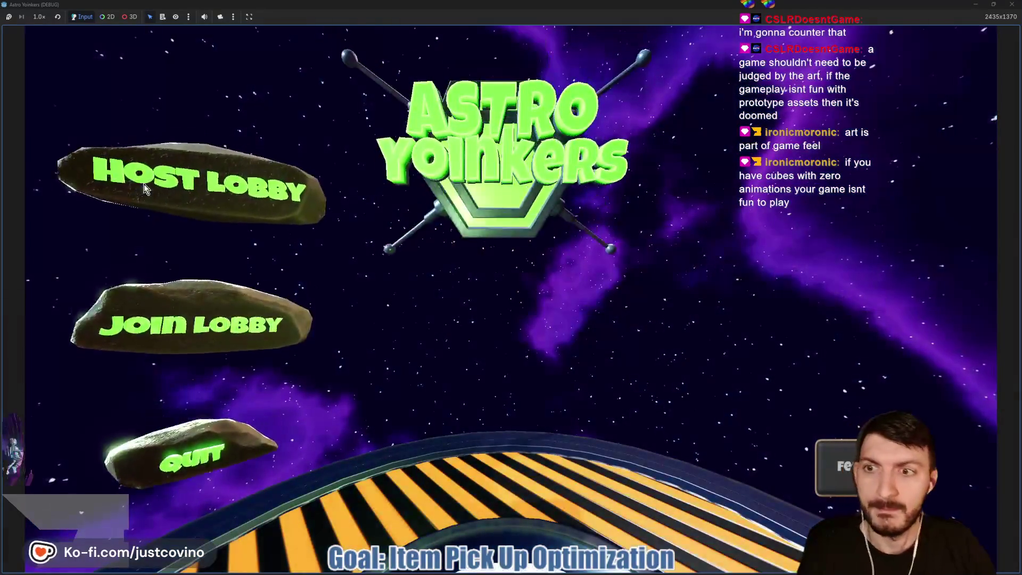
pyautogui.click(234, 200)
# Step: Pick a lobby type, ready up on a pad, jump to an asteroid, then pause and window the game
pyautogui.click(465, 217)
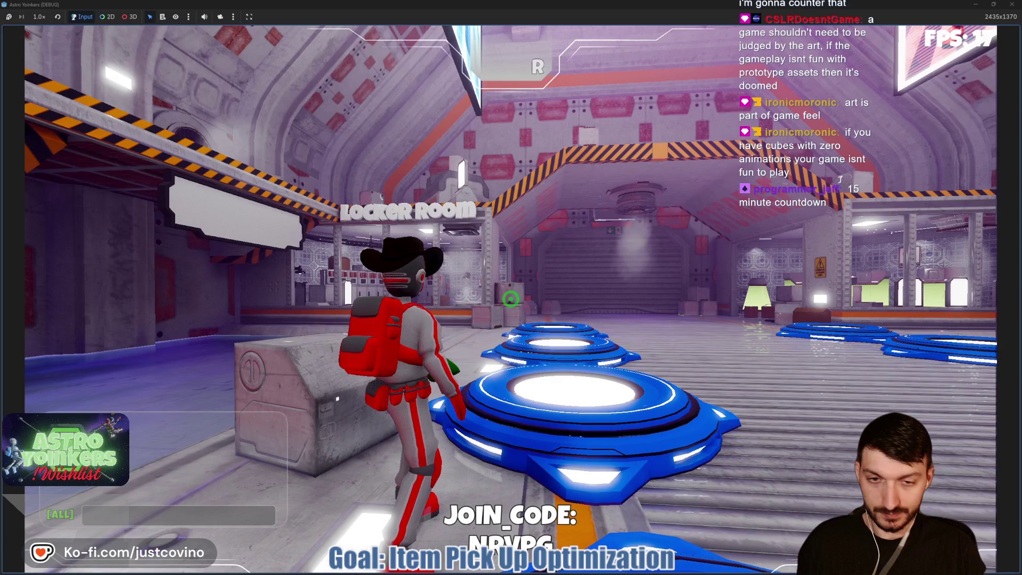
pyautogui.press('w')
pyautogui.press('a')
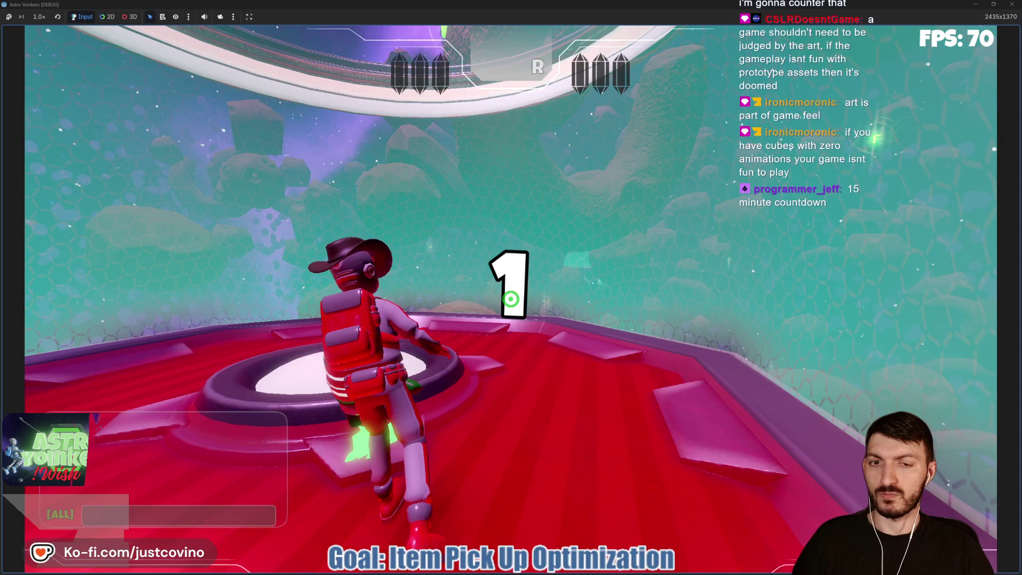
pyautogui.press('w')
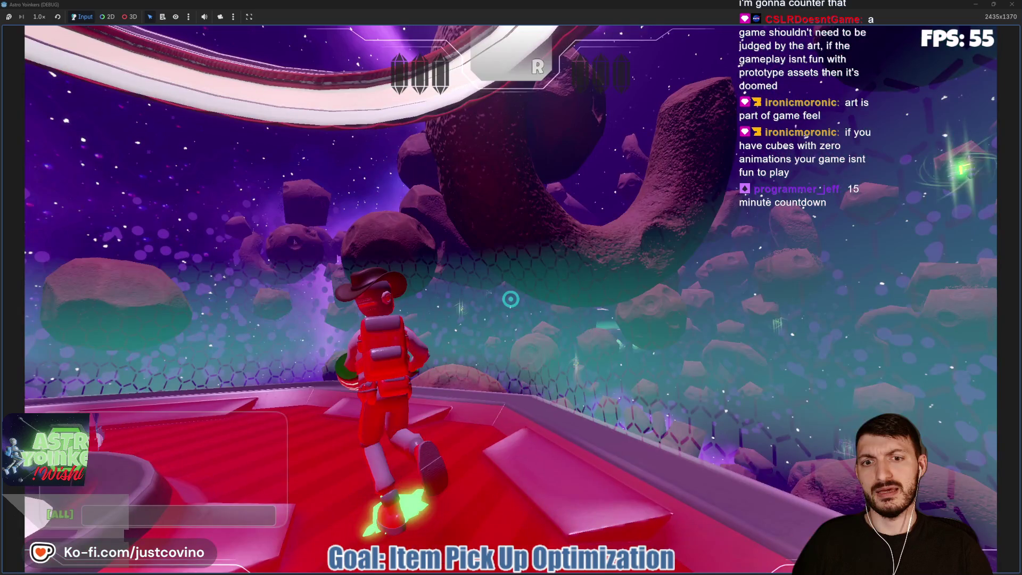
pyautogui.press('space')
pyautogui.press('Escape')
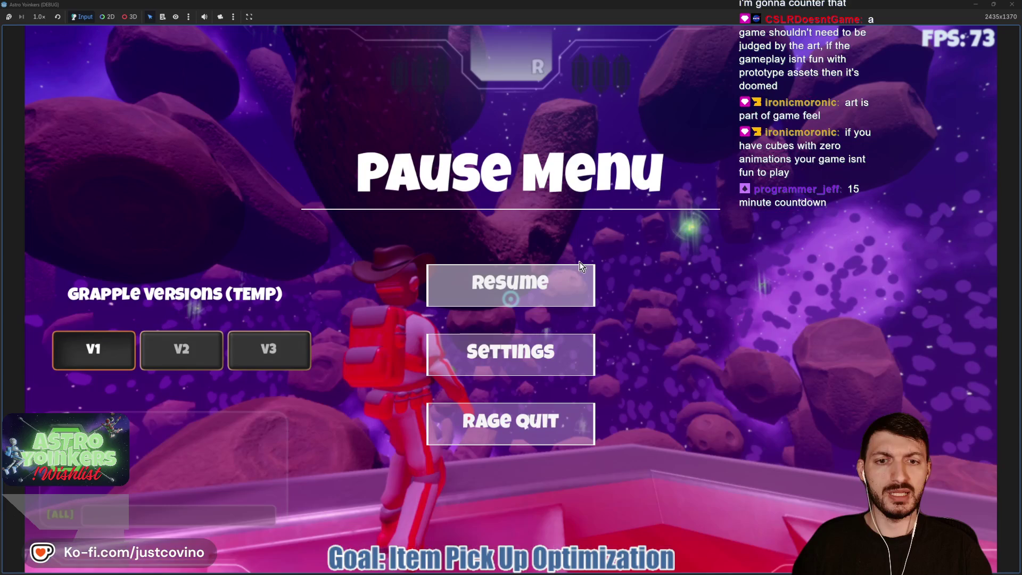
pyautogui.click(994, 4)
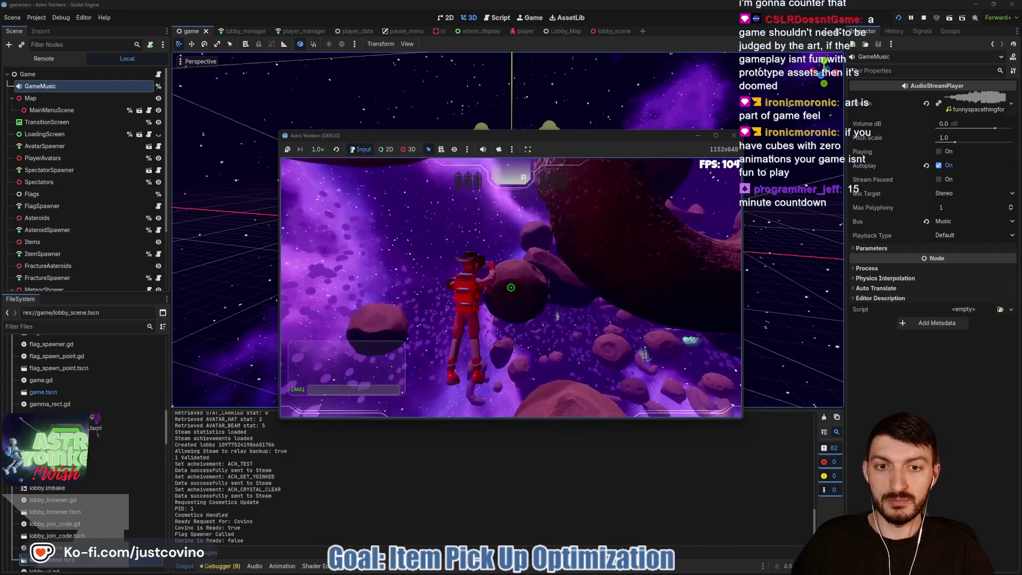
# Step: Grapple through the asteroids onto the striped ring platform, then stop the game with F8
pyautogui.click(510, 288)
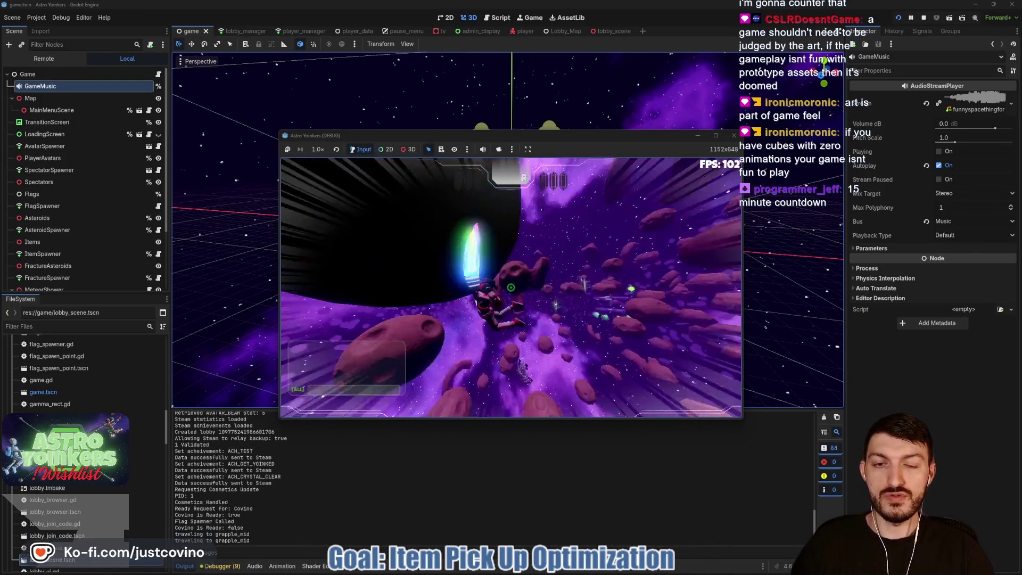
pyautogui.click(510, 287)
pyautogui.click(510, 287)
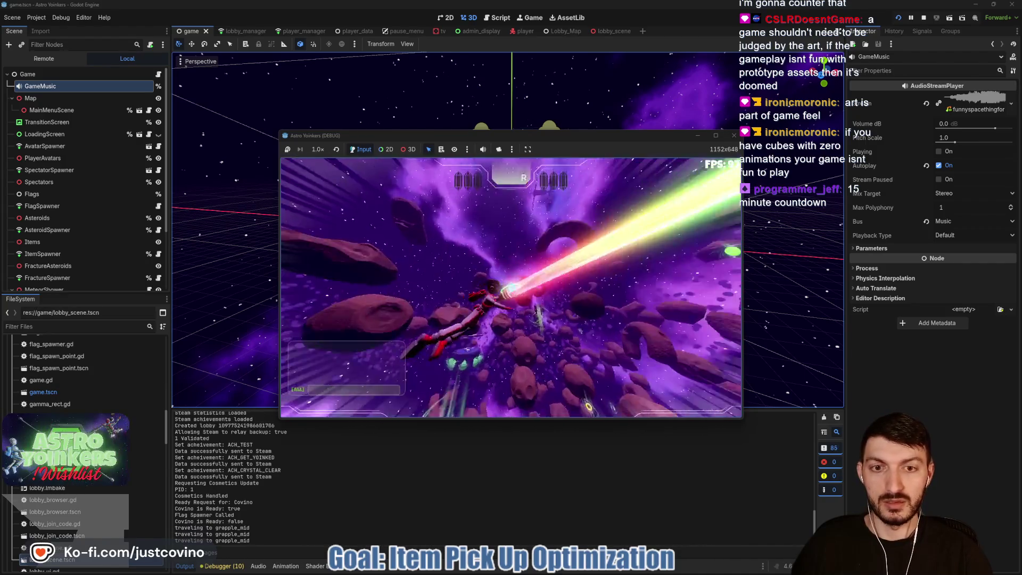
pyautogui.click(510, 287)
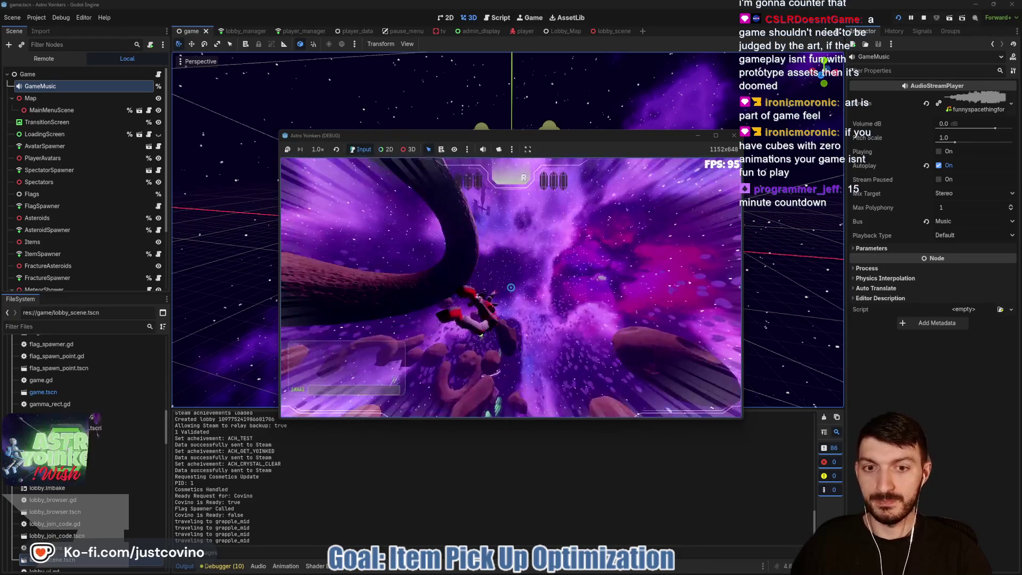
pyautogui.click(511, 288)
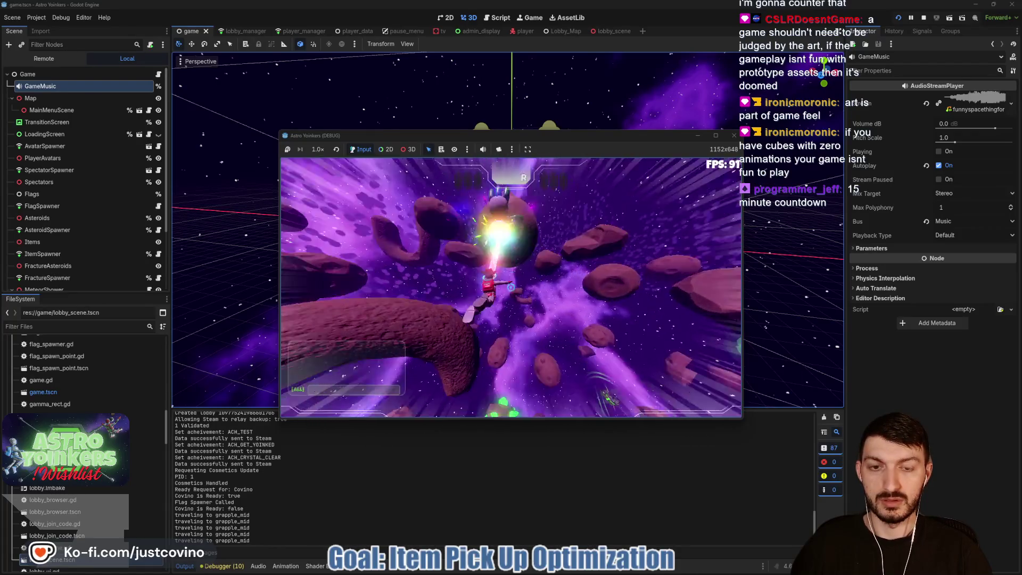
pyautogui.click(510, 288)
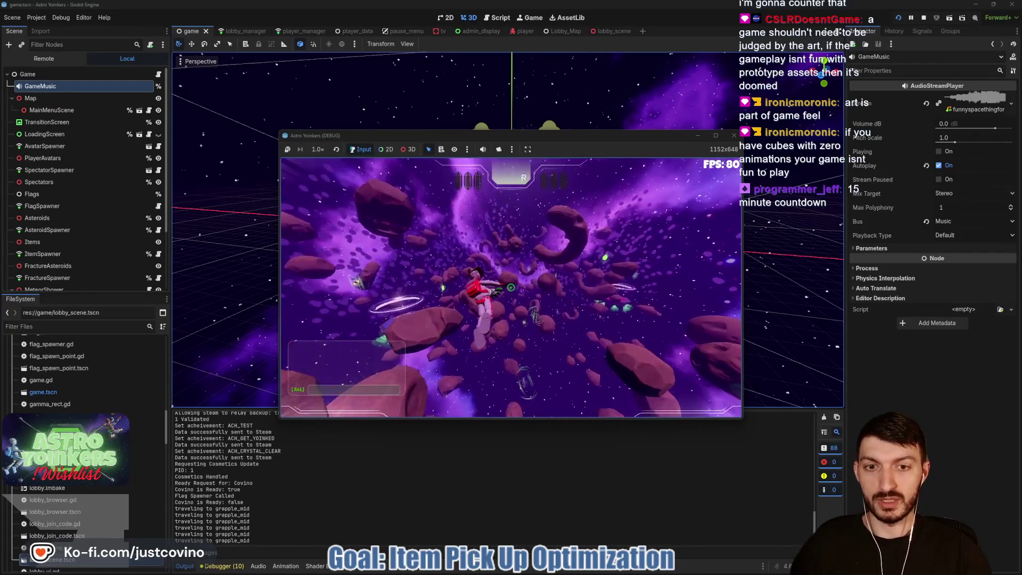
pyautogui.click(510, 287)
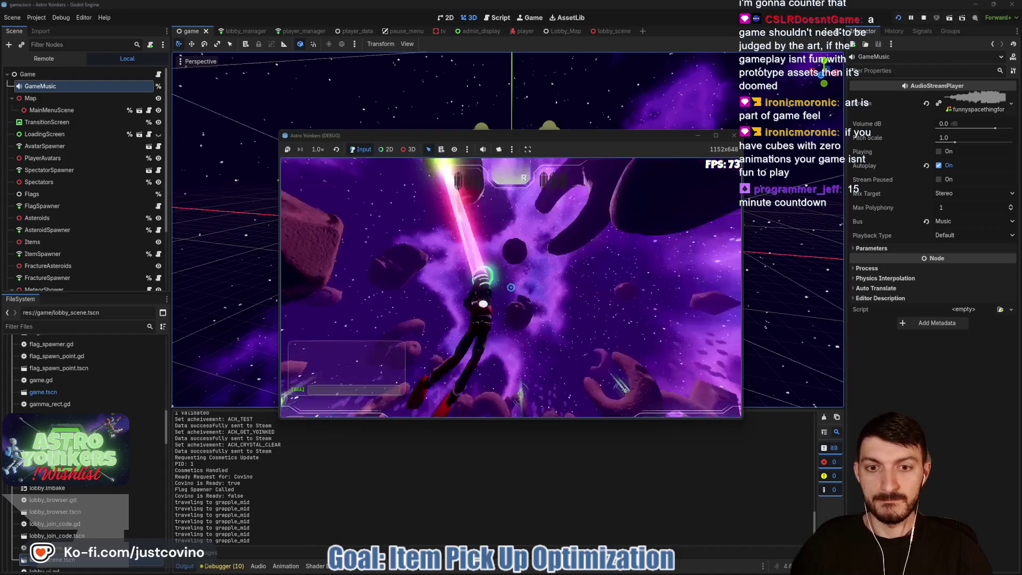
pyautogui.click(510, 287)
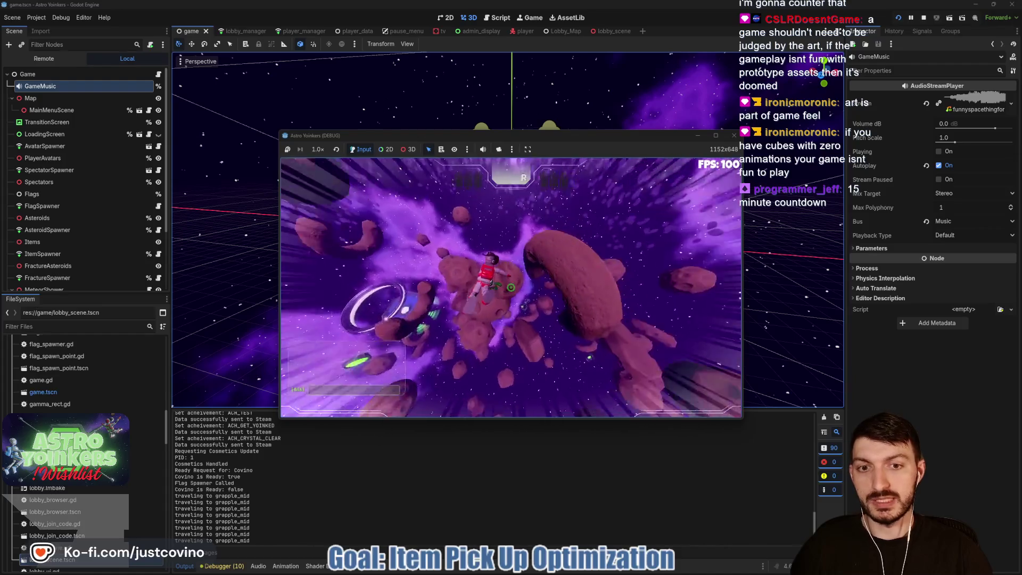
pyautogui.click(510, 287)
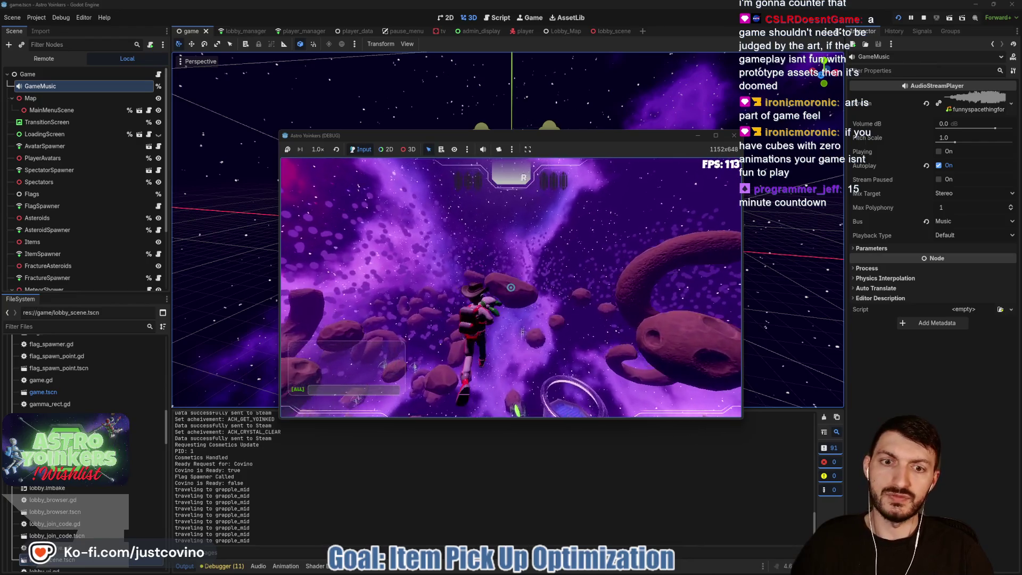
pyautogui.click(510, 287)
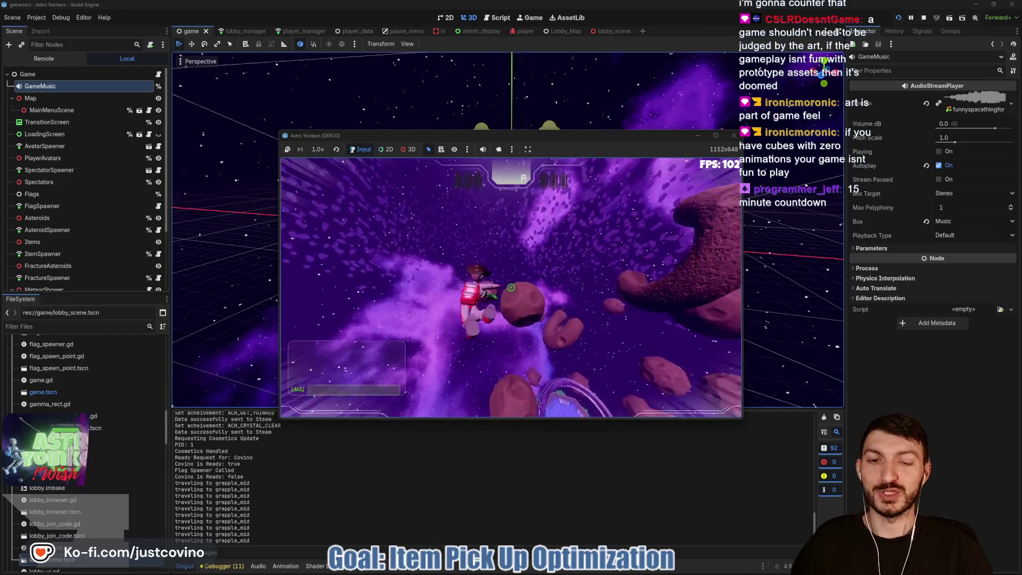
pyautogui.click(511, 288)
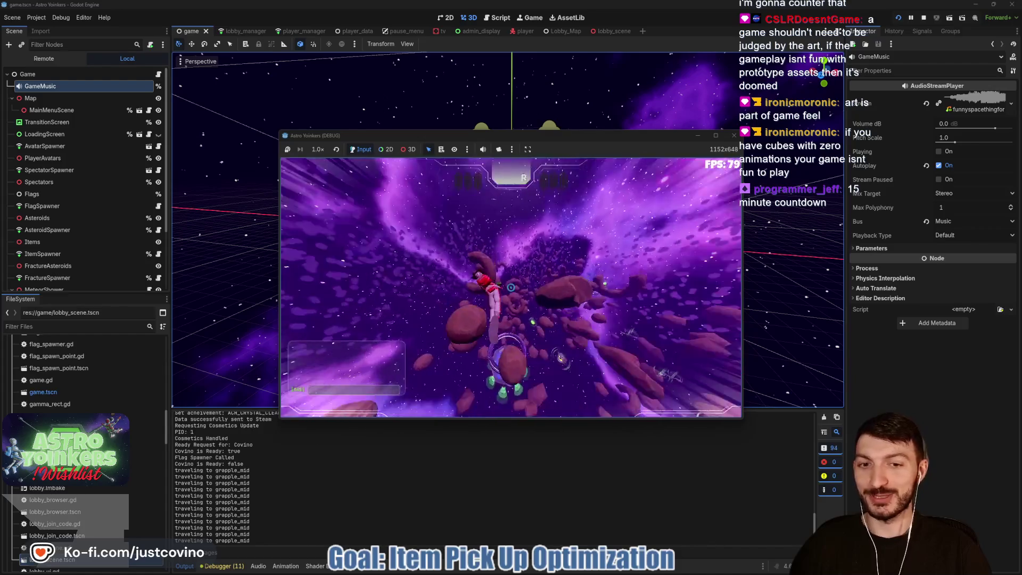
pyautogui.click(511, 287)
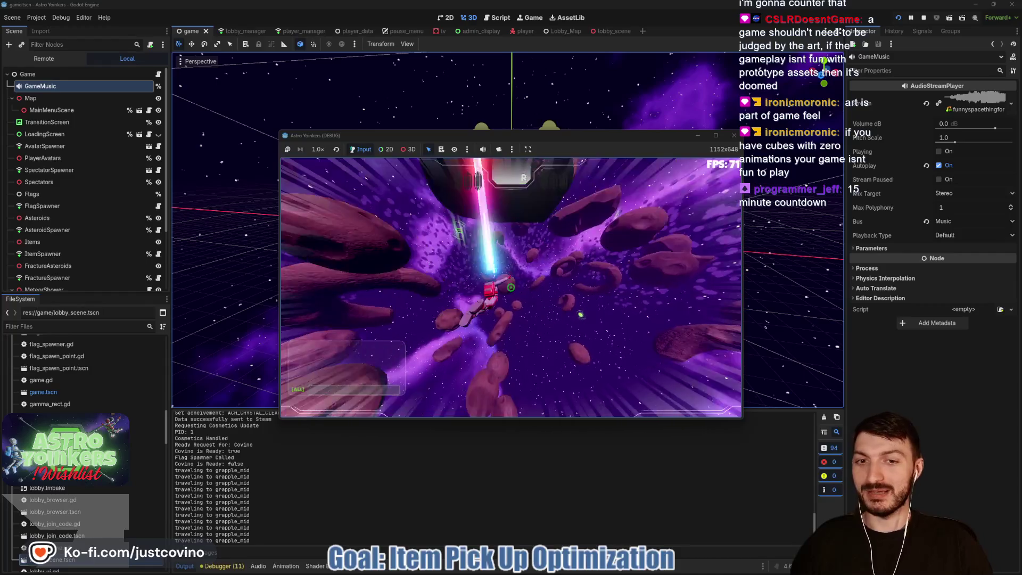
pyautogui.click(510, 287)
pyautogui.click(511, 287)
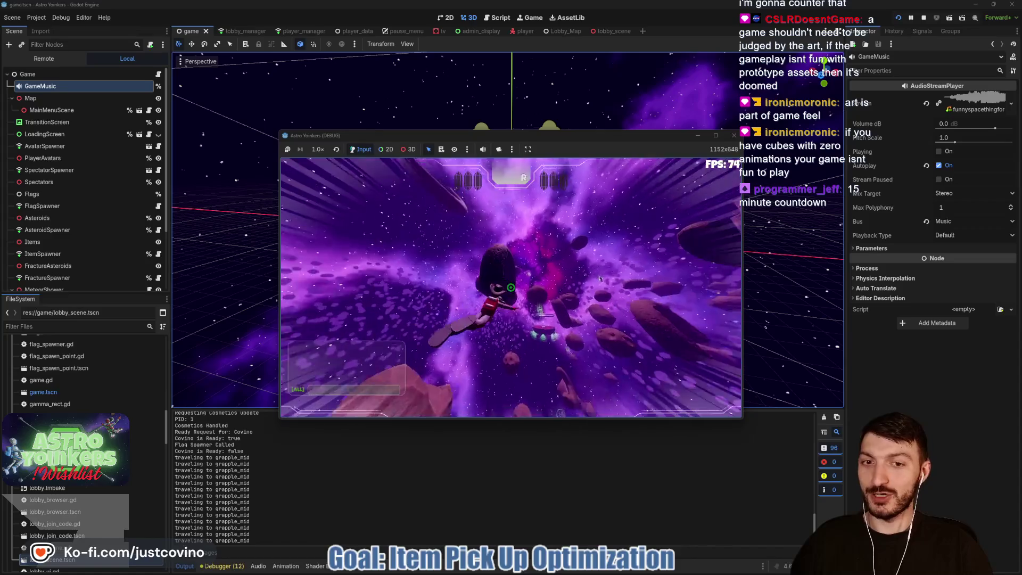
pyautogui.click(510, 287)
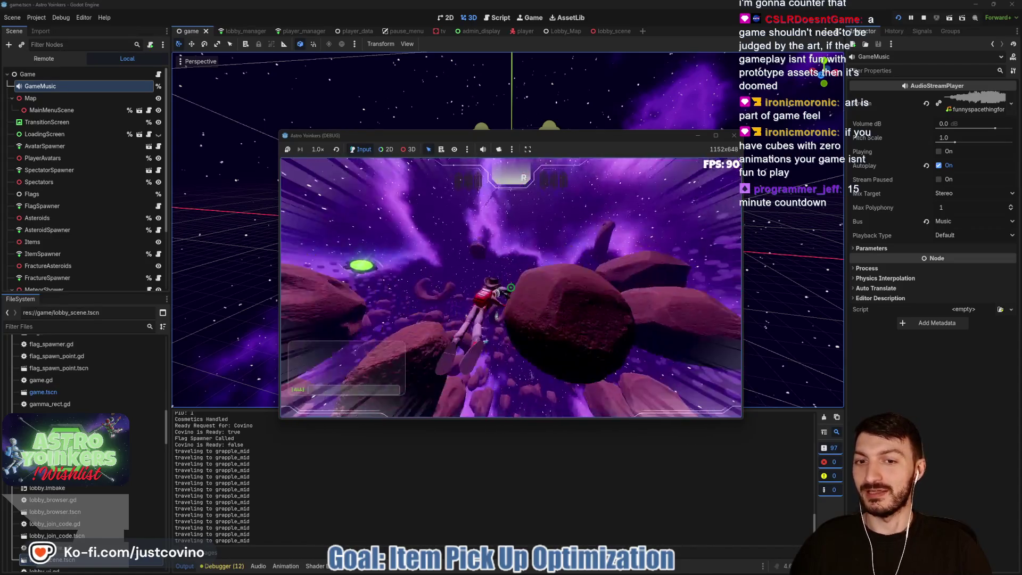
pyautogui.click(510, 288)
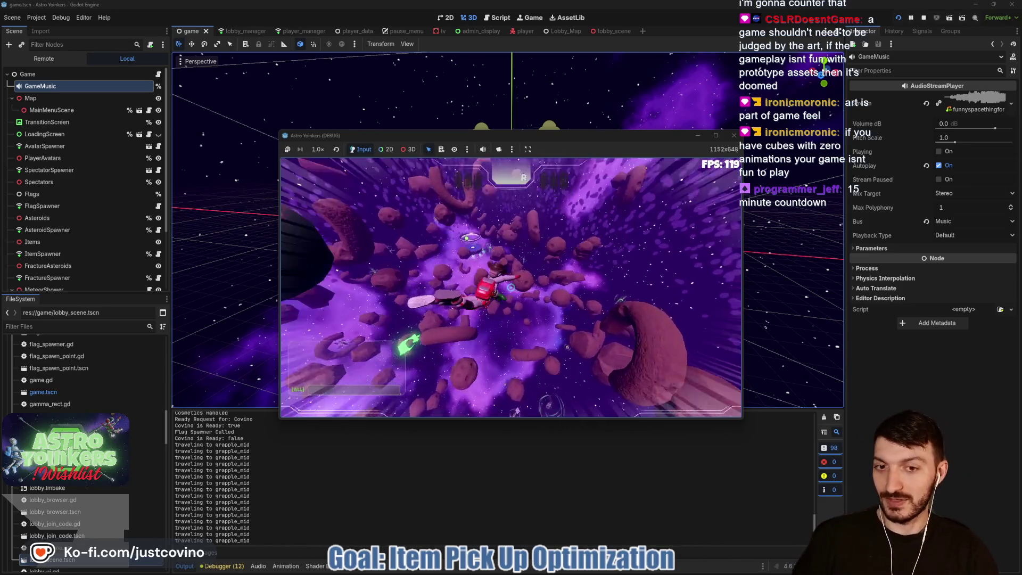
pyautogui.click(510, 287)
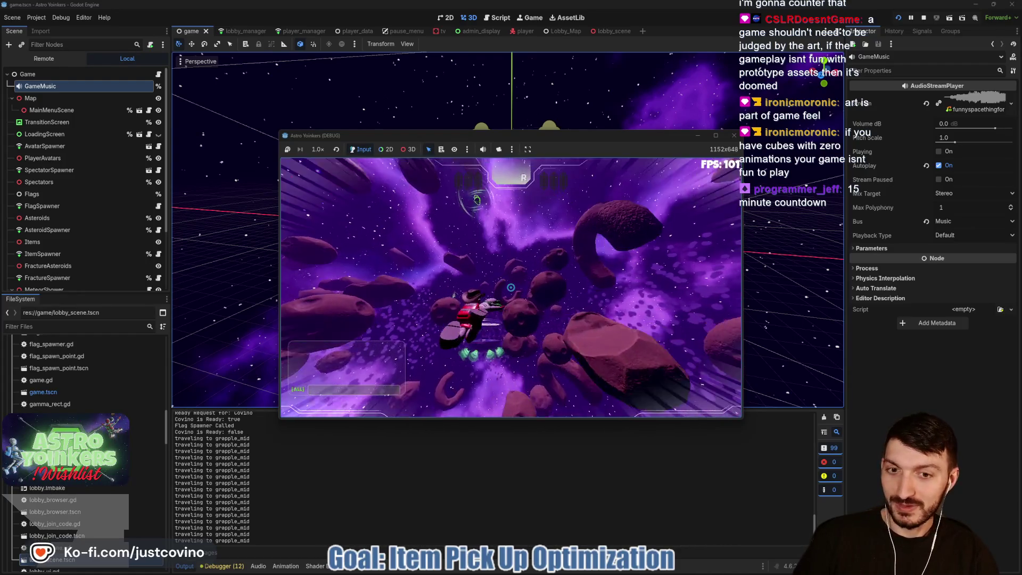
pyautogui.click(511, 287)
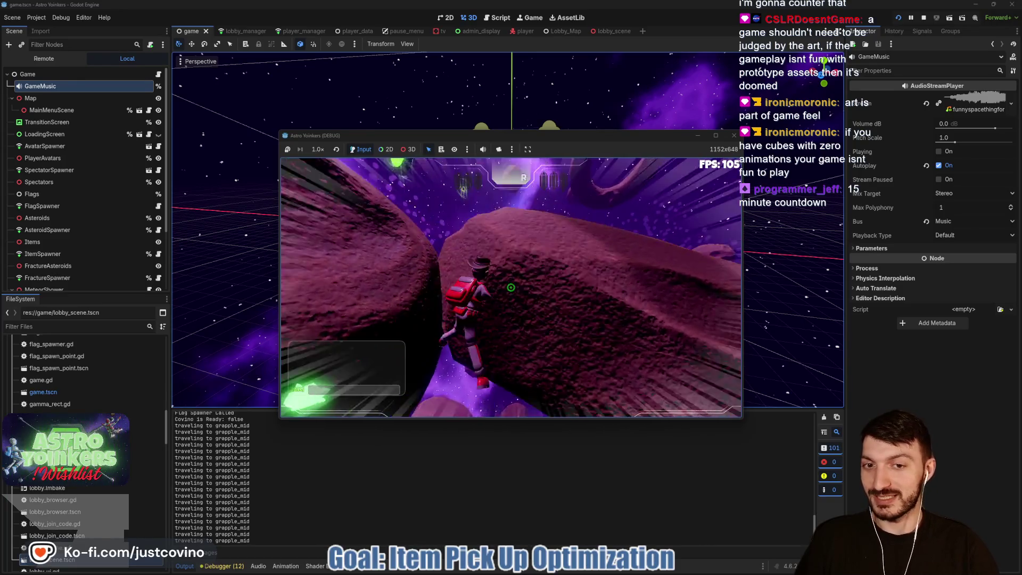
pyautogui.click(510, 288)
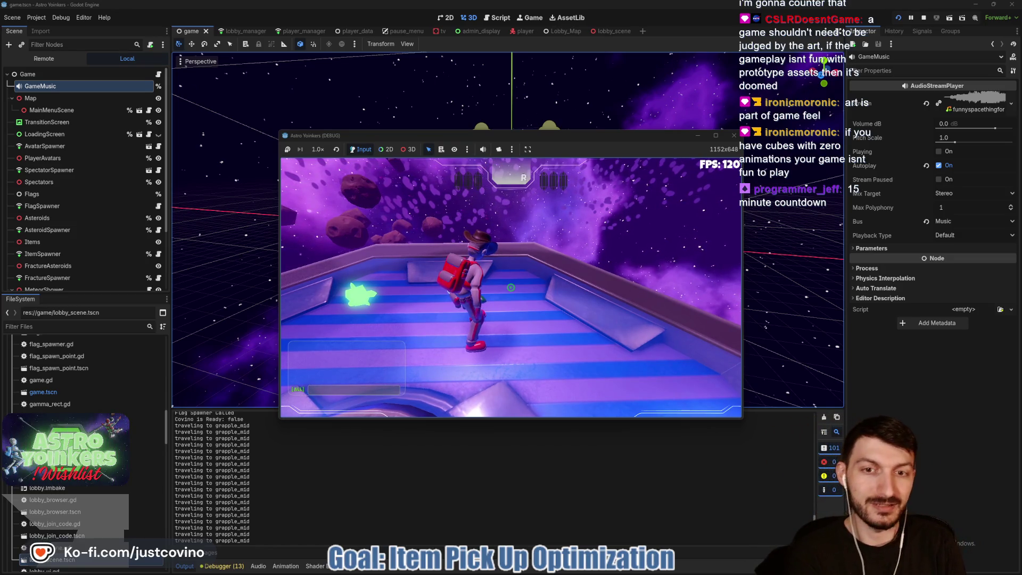
pyautogui.press('F8')
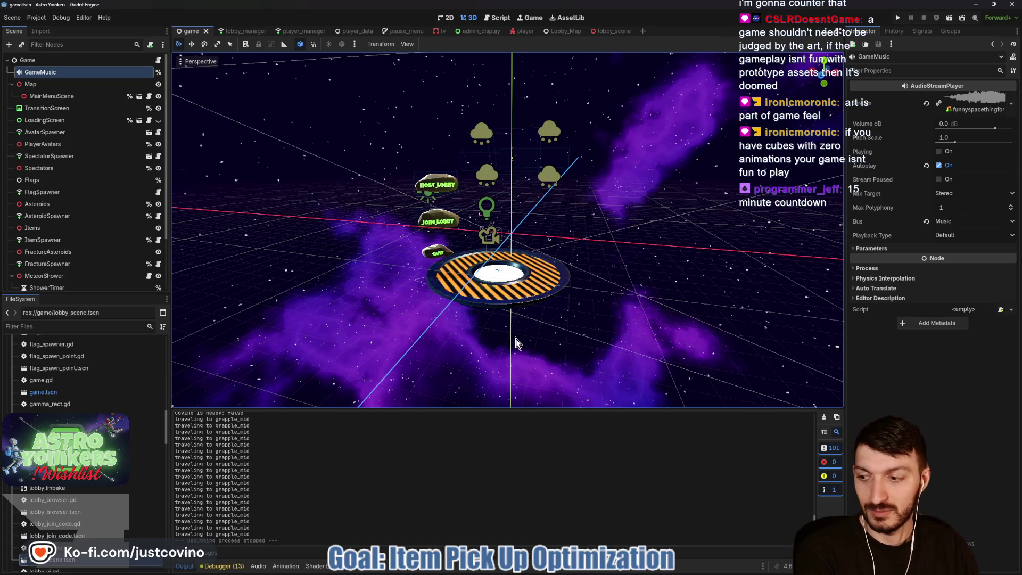
# Step: Switch to the Chrome window showing the Twitch stream
pyautogui.moveTo(544, 574)
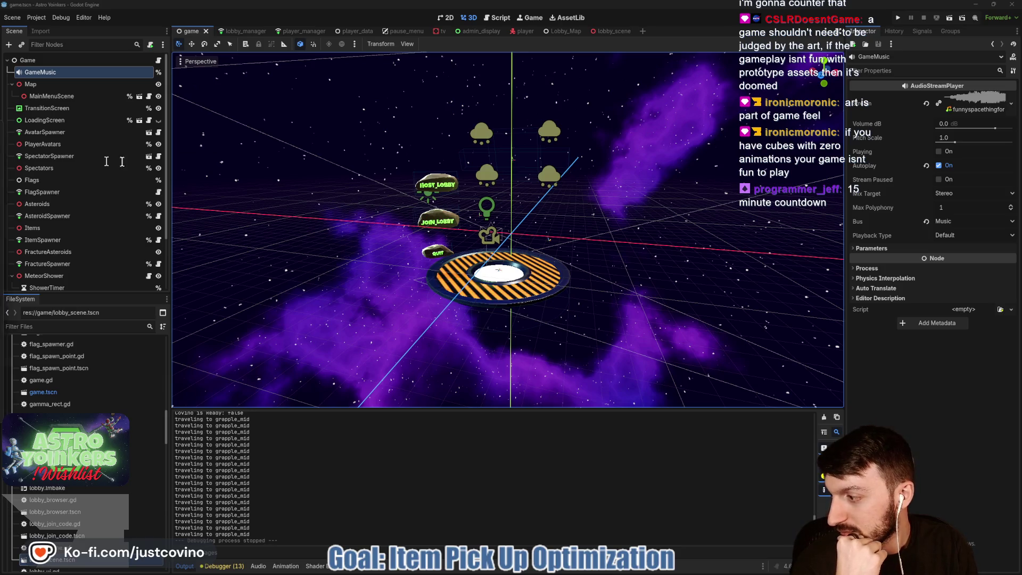
pyautogui.hotkey('alt', 'Tab')
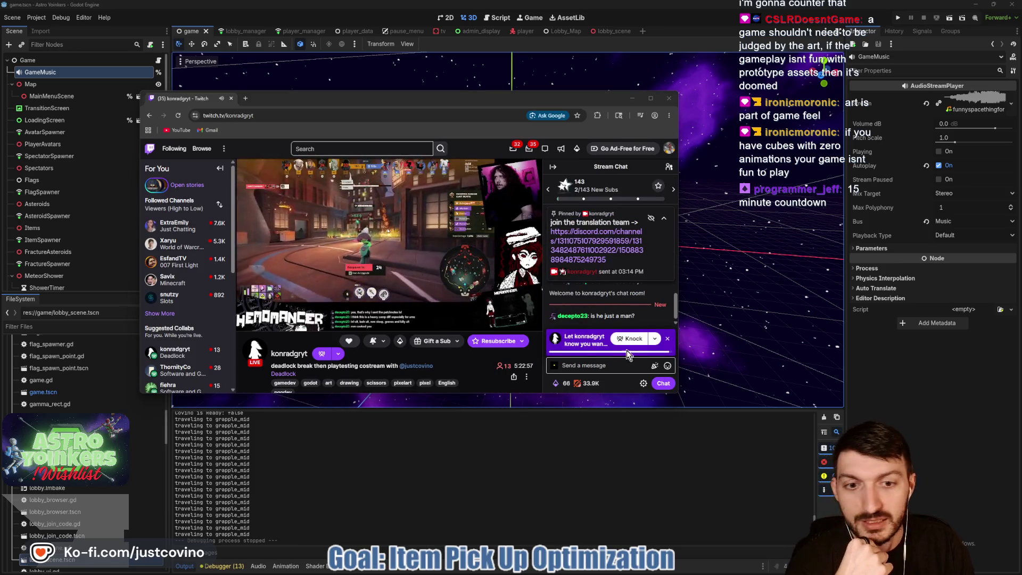
# Step: Post 'Are you winning yet?' and 'no but I am! I got ready too early' in stream chat
pyautogui.click(599, 365)
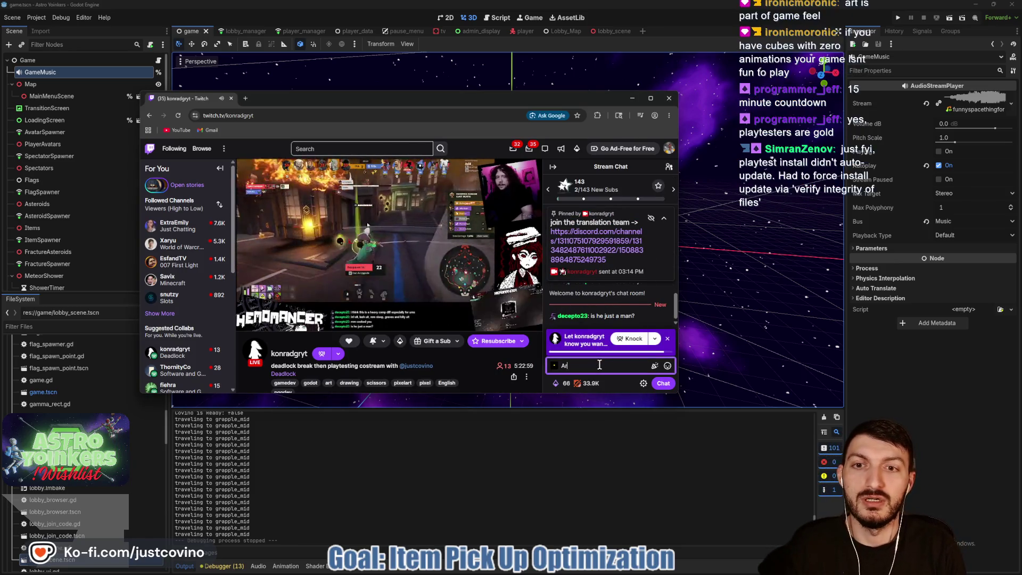
pyautogui.write('e you winning yet')
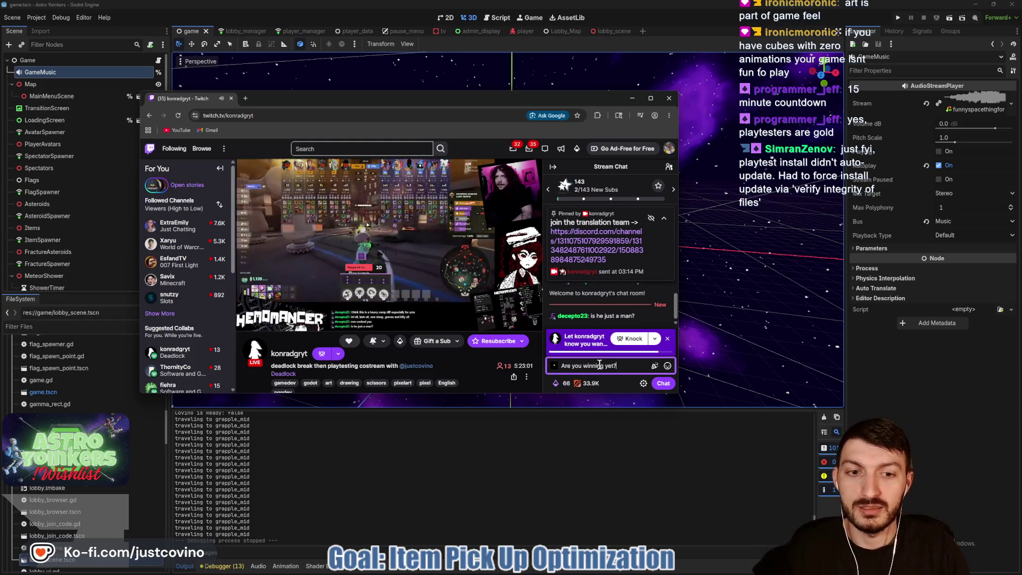
pyautogui.write('?')
pyautogui.press('Return')
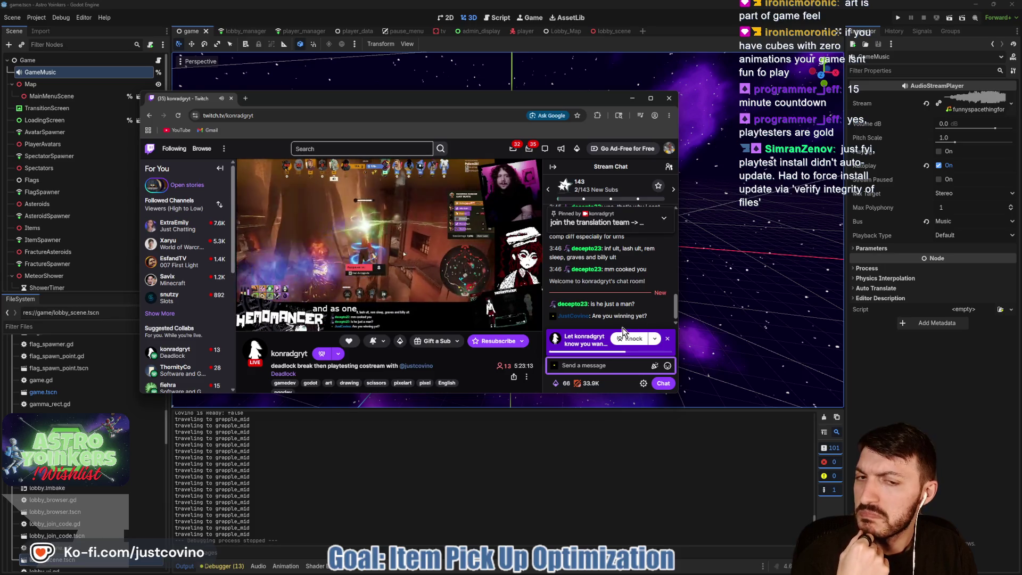
pyautogui.click(668, 339)
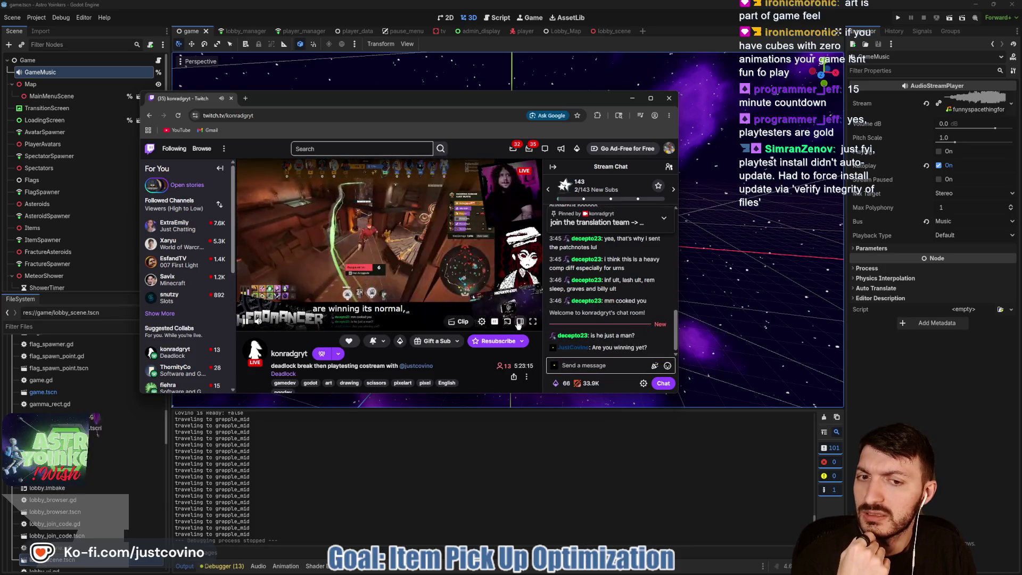
pyautogui.click(619, 365)
pyautogui.write('no bu')
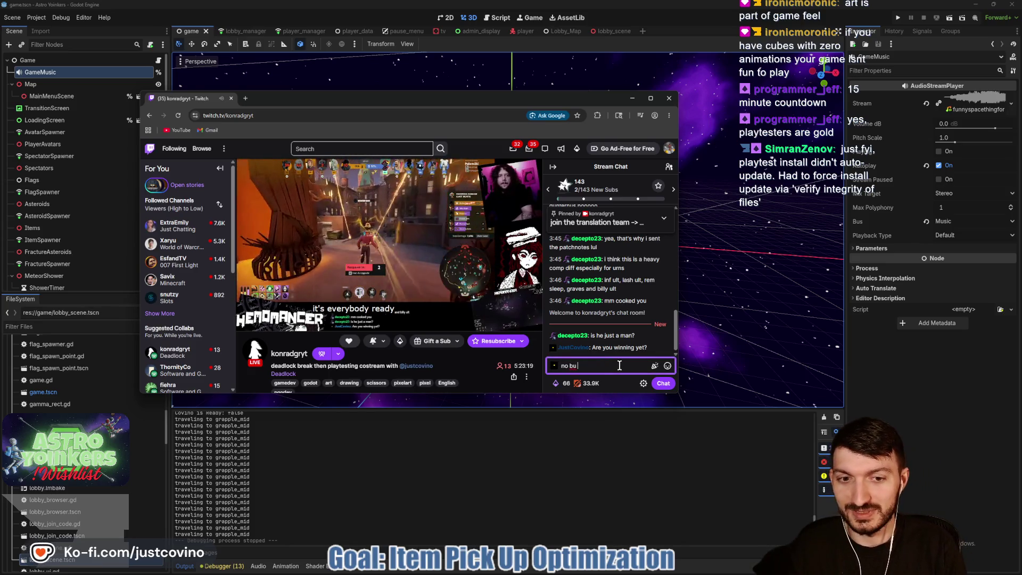
pyautogui.write('t I am! I got ready too early')
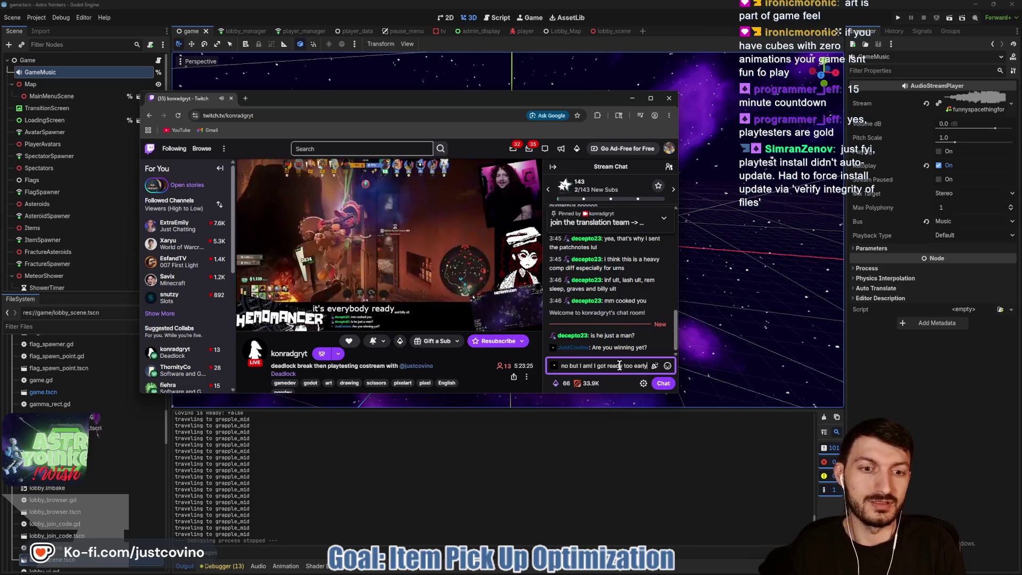
pyautogui.press('Return')
# Step: Enlarge and reposition the Chrome window, then bring the Godot editor back to the front
pyautogui.moveTo(681, 394); pyautogui.dragTo(906, 541)
pyautogui.moveTo(556, 114); pyautogui.dragTo(506, 77)
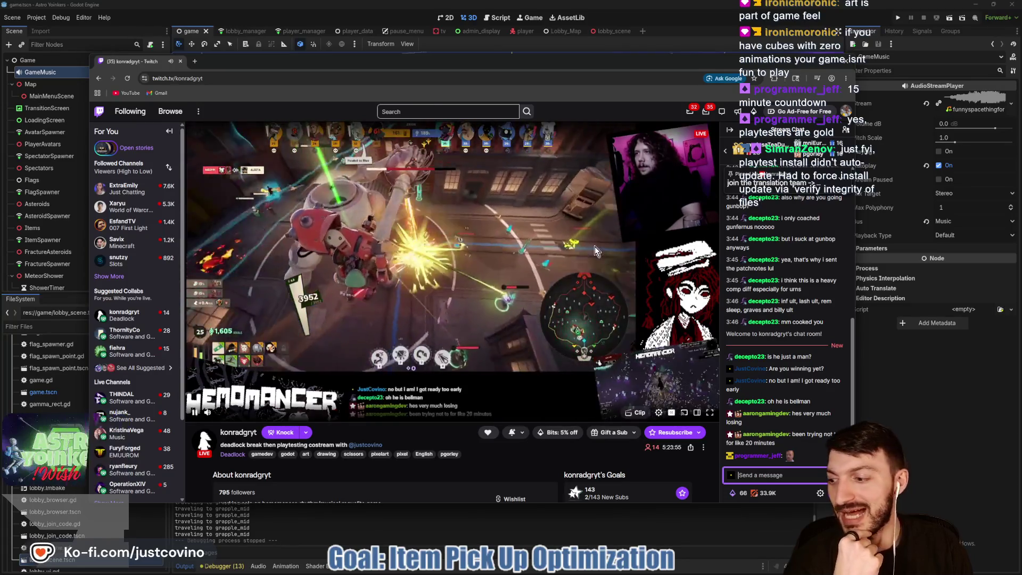
pyautogui.click(904, 27)
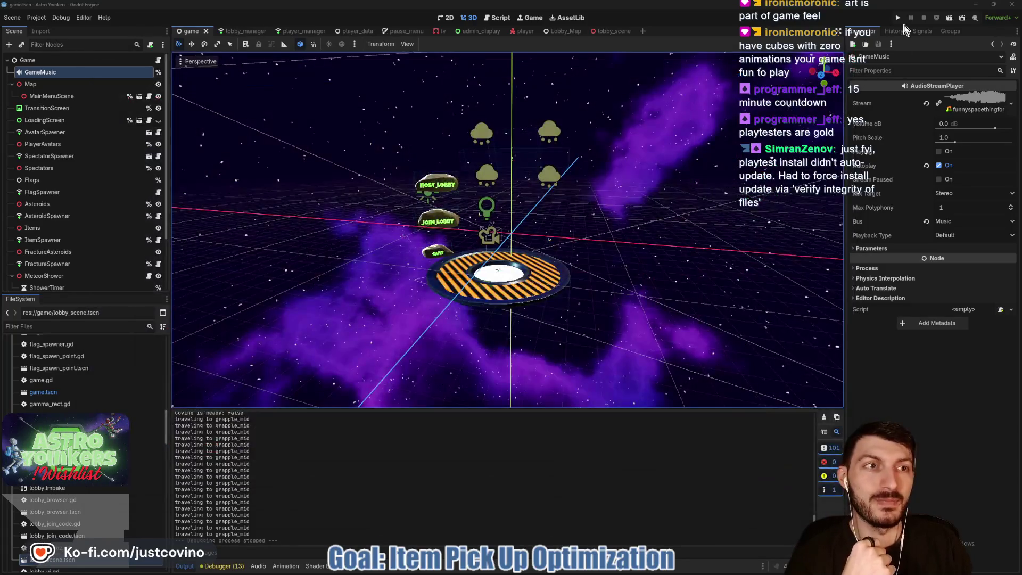
# Step: Playtest the game, check the Notion Feedback board (Good 3, Bad 4, Ideas 6), then return to the lobby_manager scene
pyautogui.click(897, 18)
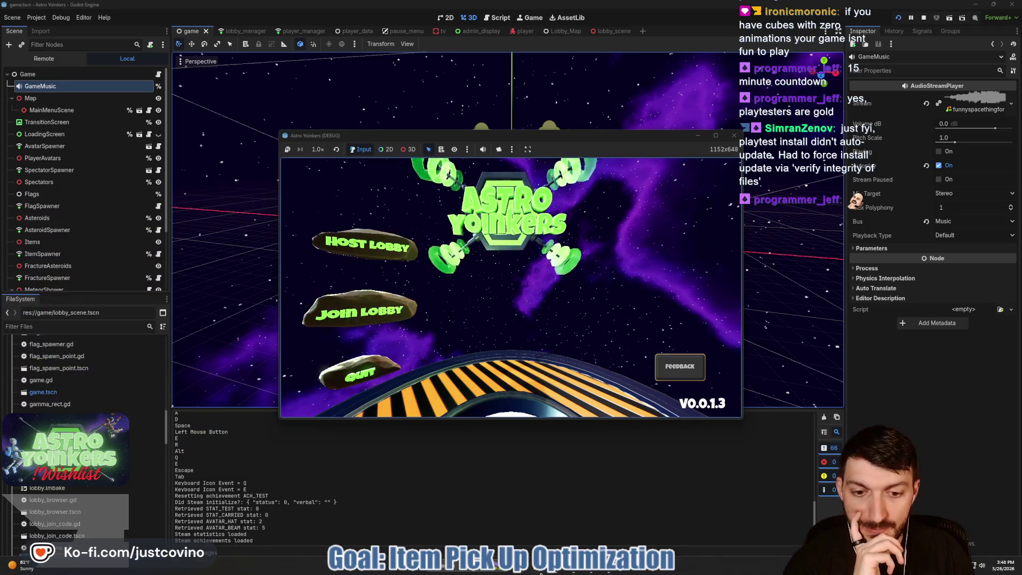
pyautogui.click(679, 366)
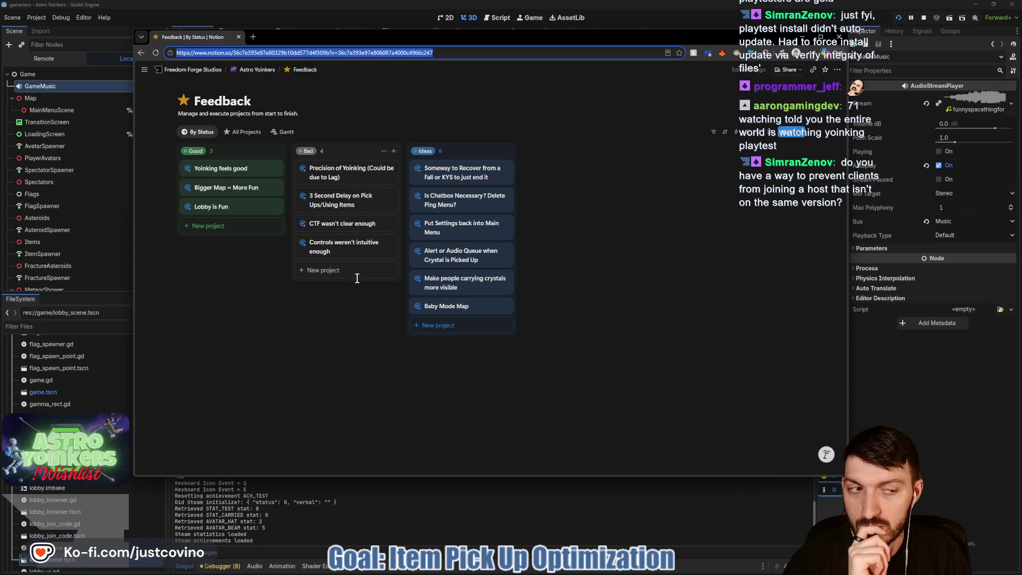
pyautogui.hotkey('alt', 'Tab')
pyautogui.click(234, 30)
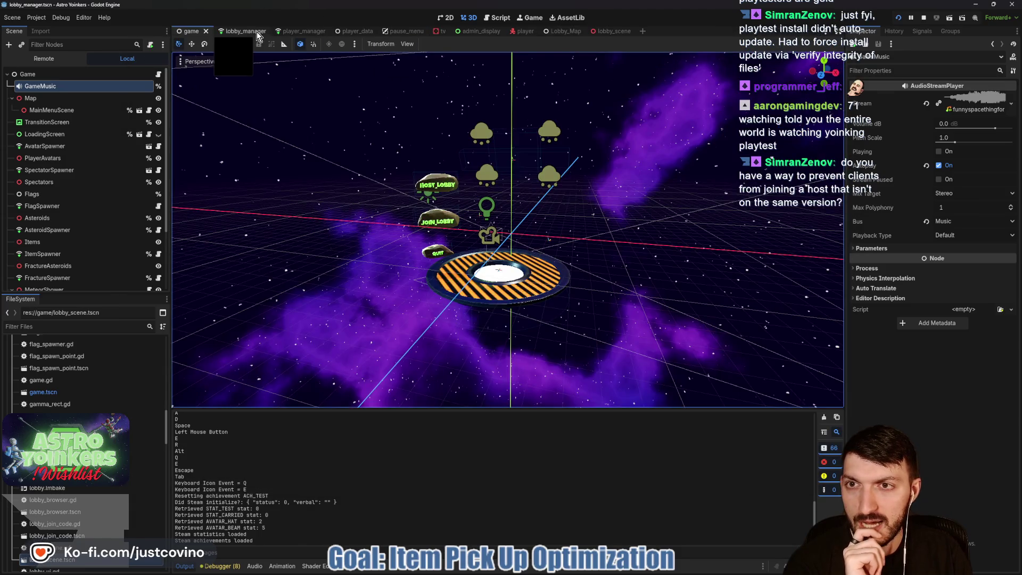
# Step: Open lobby_manager.gd and select the '#Check Game Version' comment on line 74 in validate_member
pyautogui.click(162, 75)
pyautogui.scroll(-15, 511, 287)
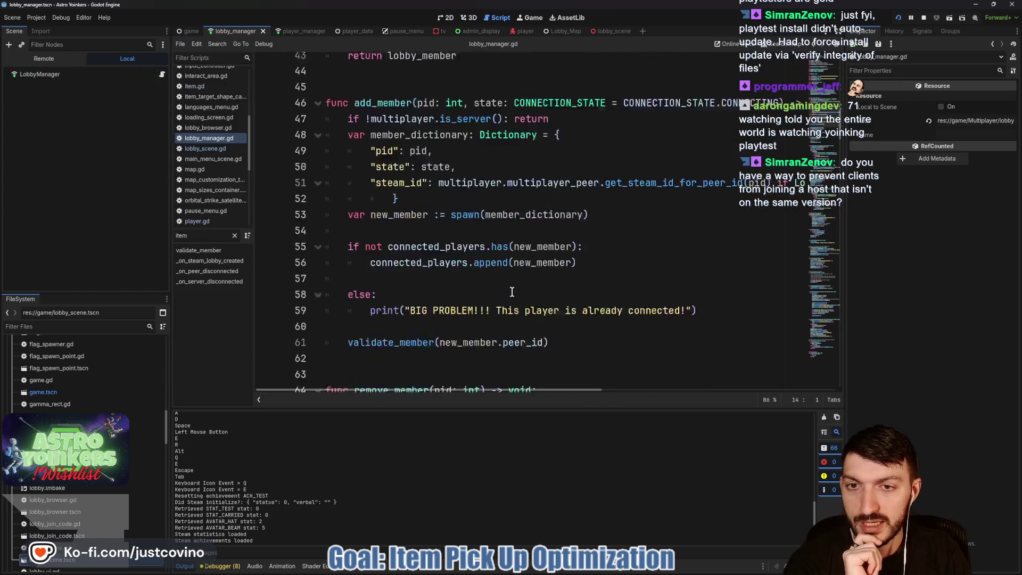
pyautogui.scroll(9, 511, 292)
pyautogui.scroll(-4, 511, 291)
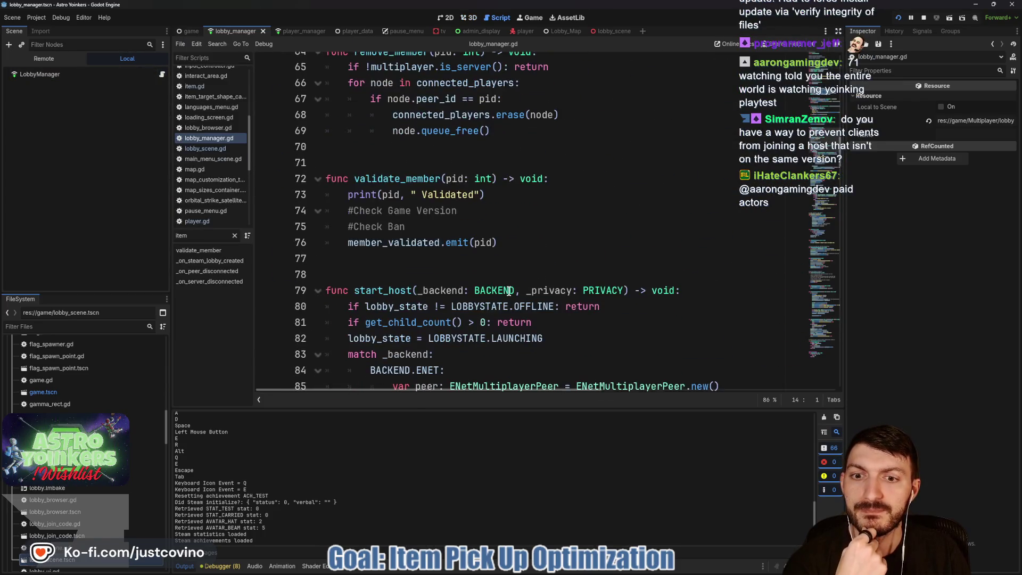
pyautogui.doubleClick(401, 212)
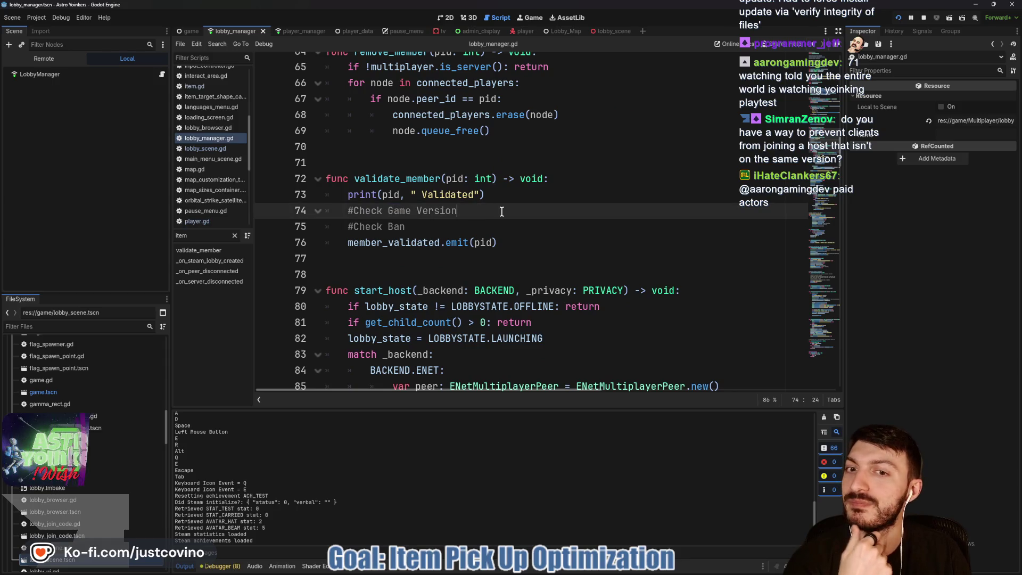
pyautogui.tripleClick(405, 212)
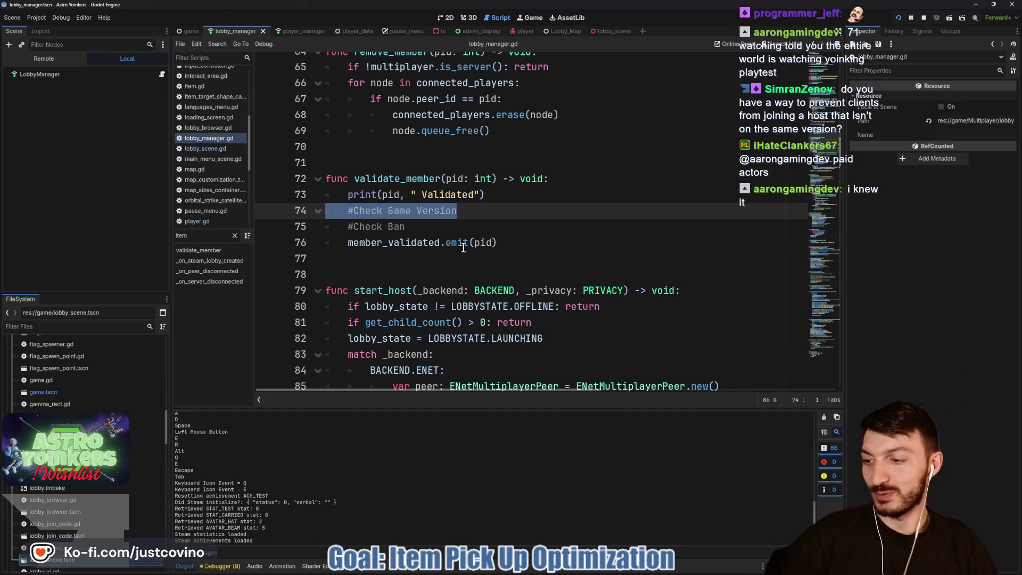
pyautogui.moveTo(464, 248)
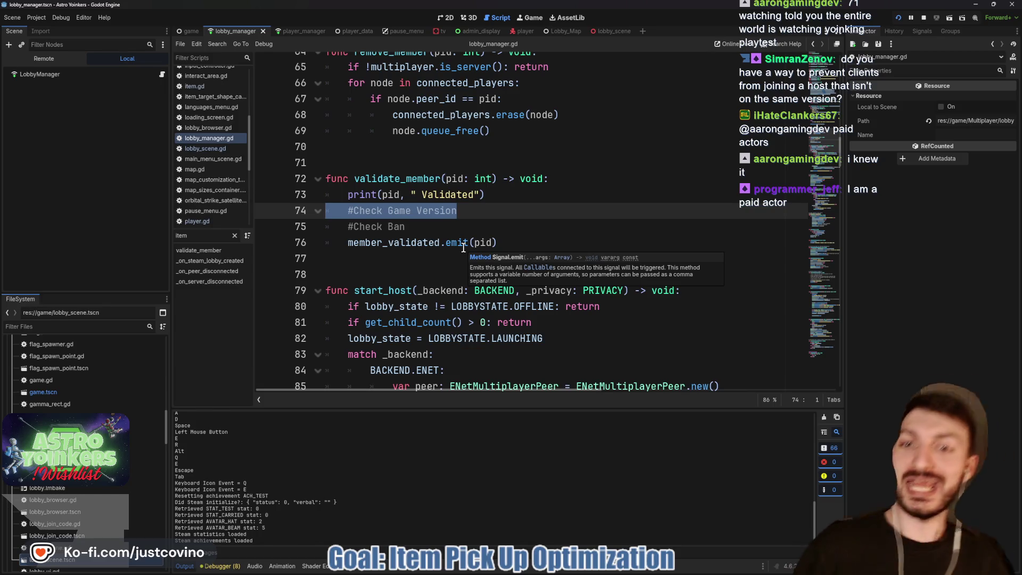
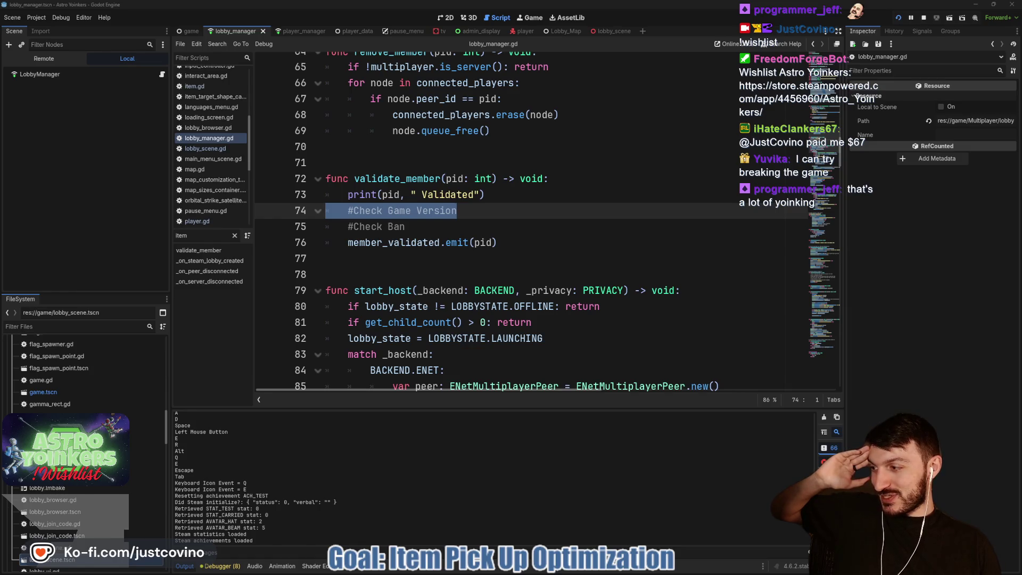
# Step: Cycle through Steam and Godot to bring the Astro Yoinkers (DEBUG) V0.0.1.3 main menu forward
pyautogui.moveTo(575, 573)
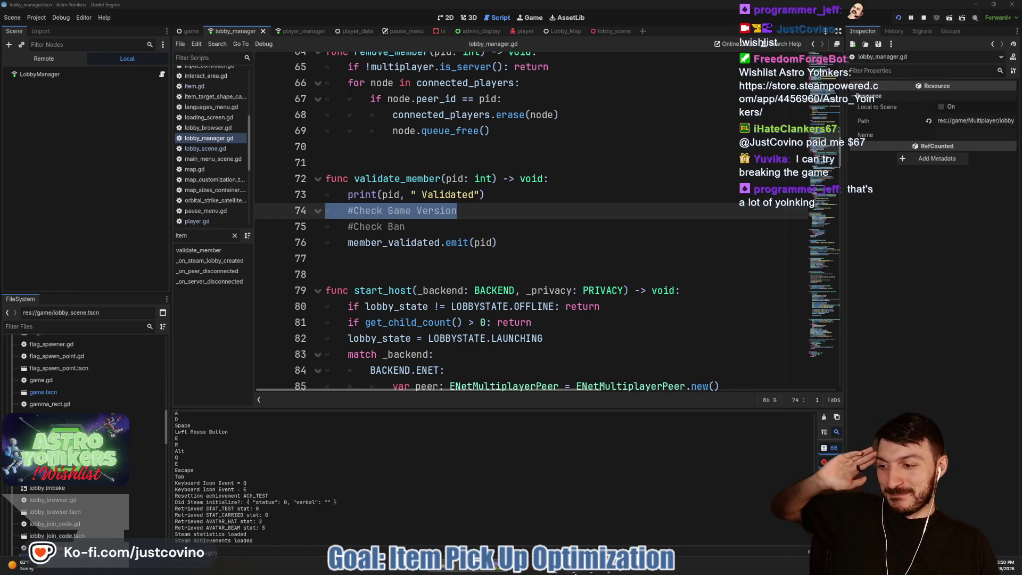
pyautogui.click(609, 571)
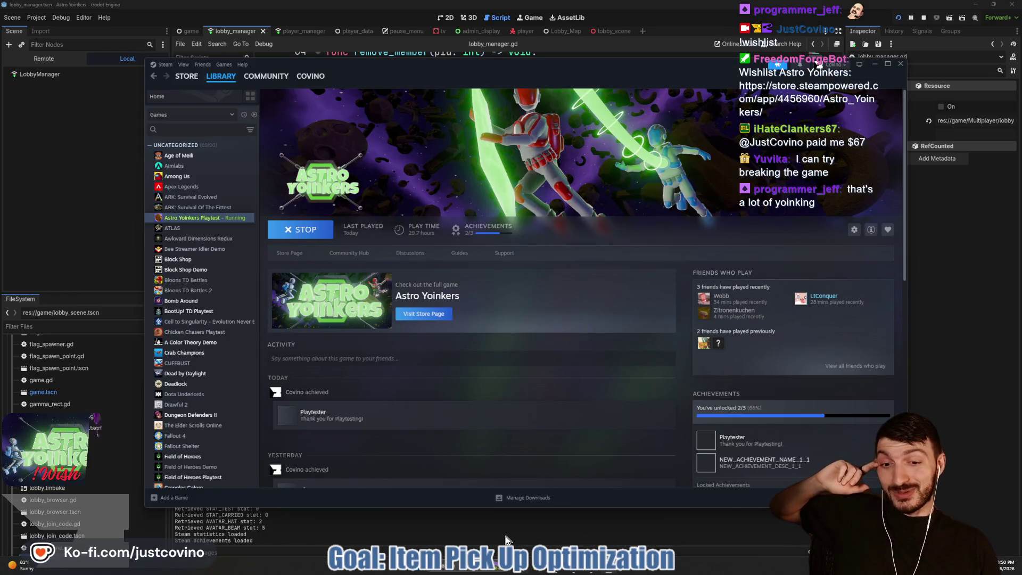
pyautogui.click(576, 571)
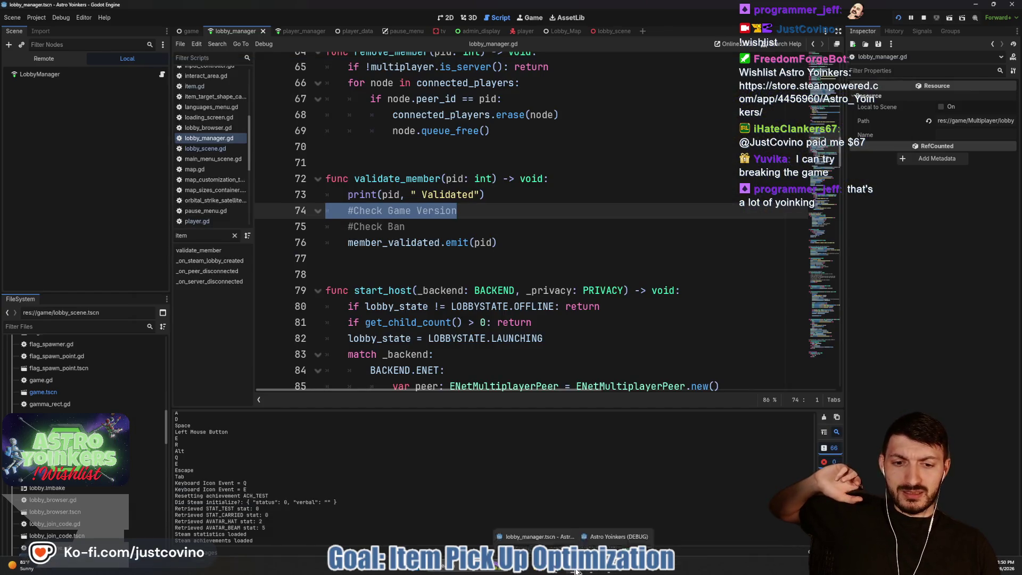
pyautogui.click(575, 518)
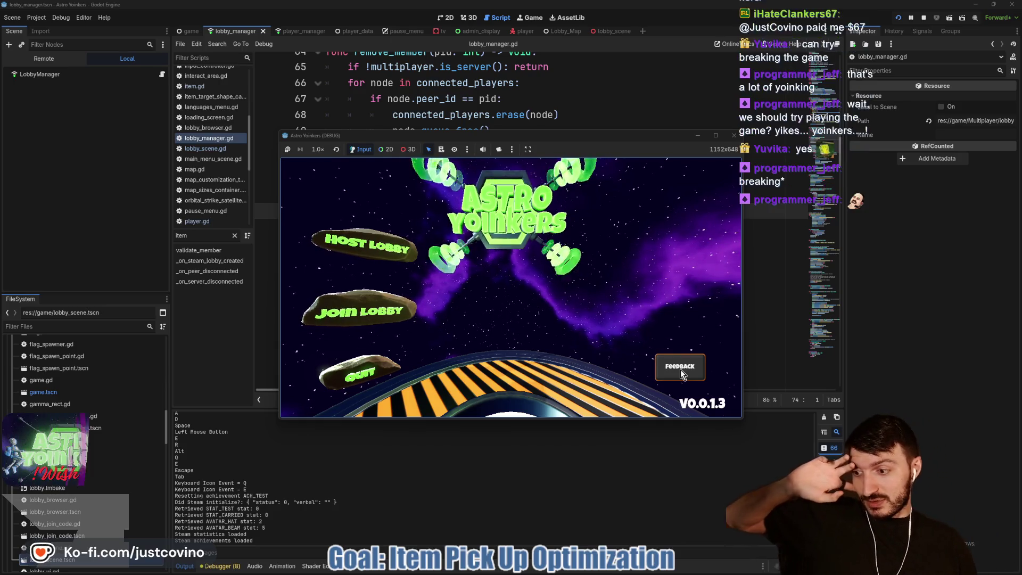
# Step: Close the Astro Yoinkers test game, switch to the Twitch browser window, and dismiss the Knock chat banner
pyautogui.click(734, 140)
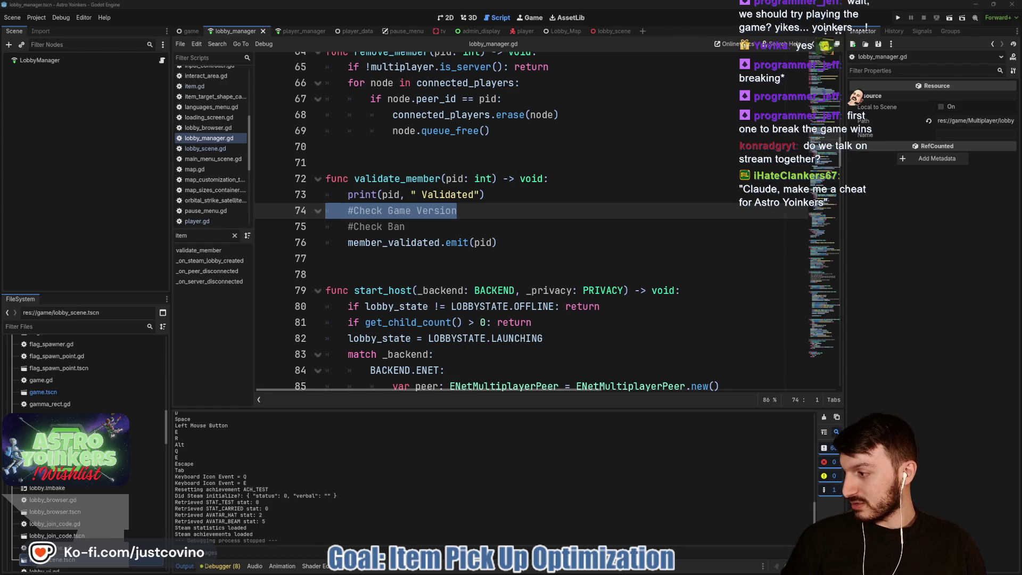
pyautogui.hotkey('alt', 'Tab')
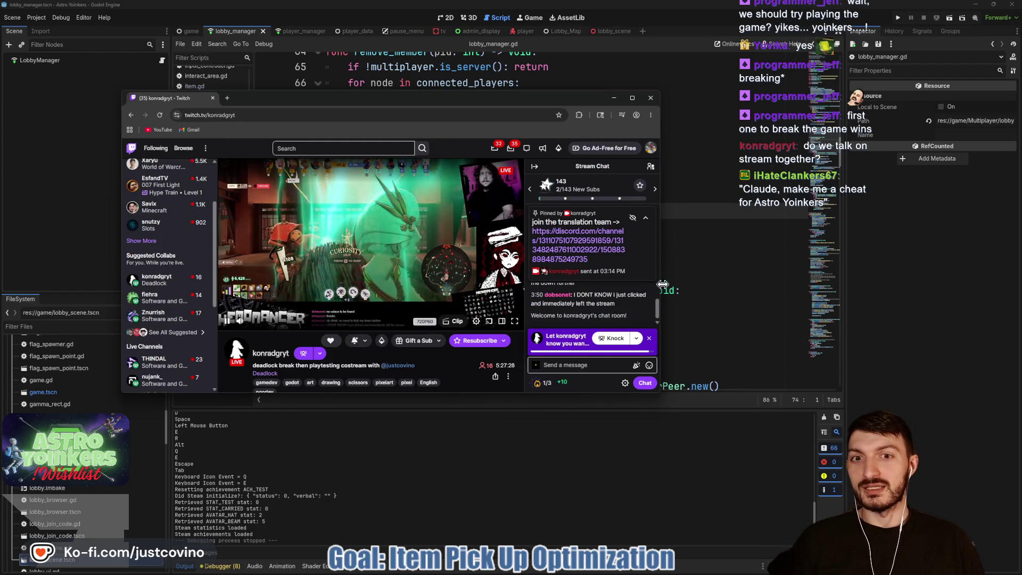
pyautogui.click(649, 339)
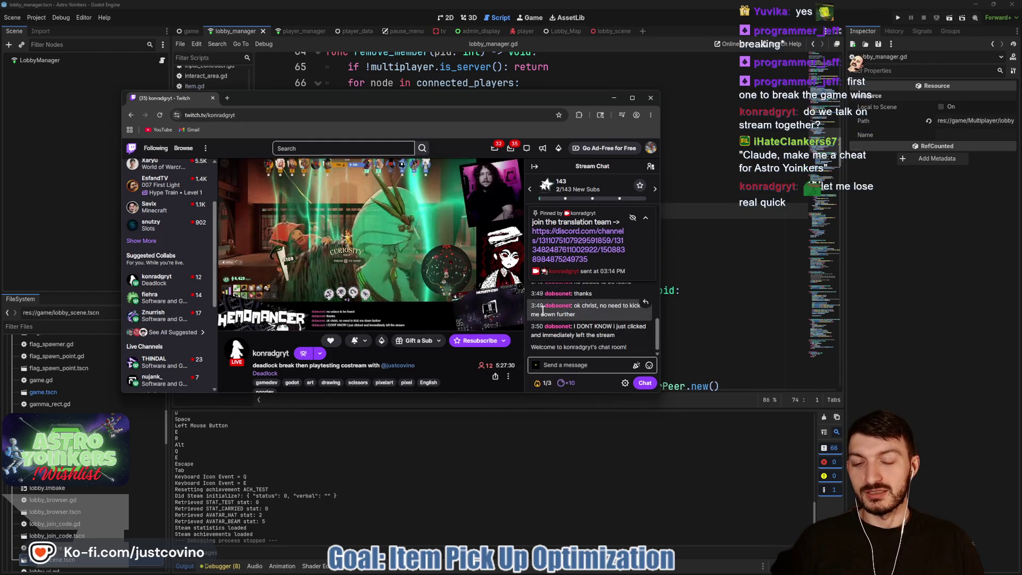